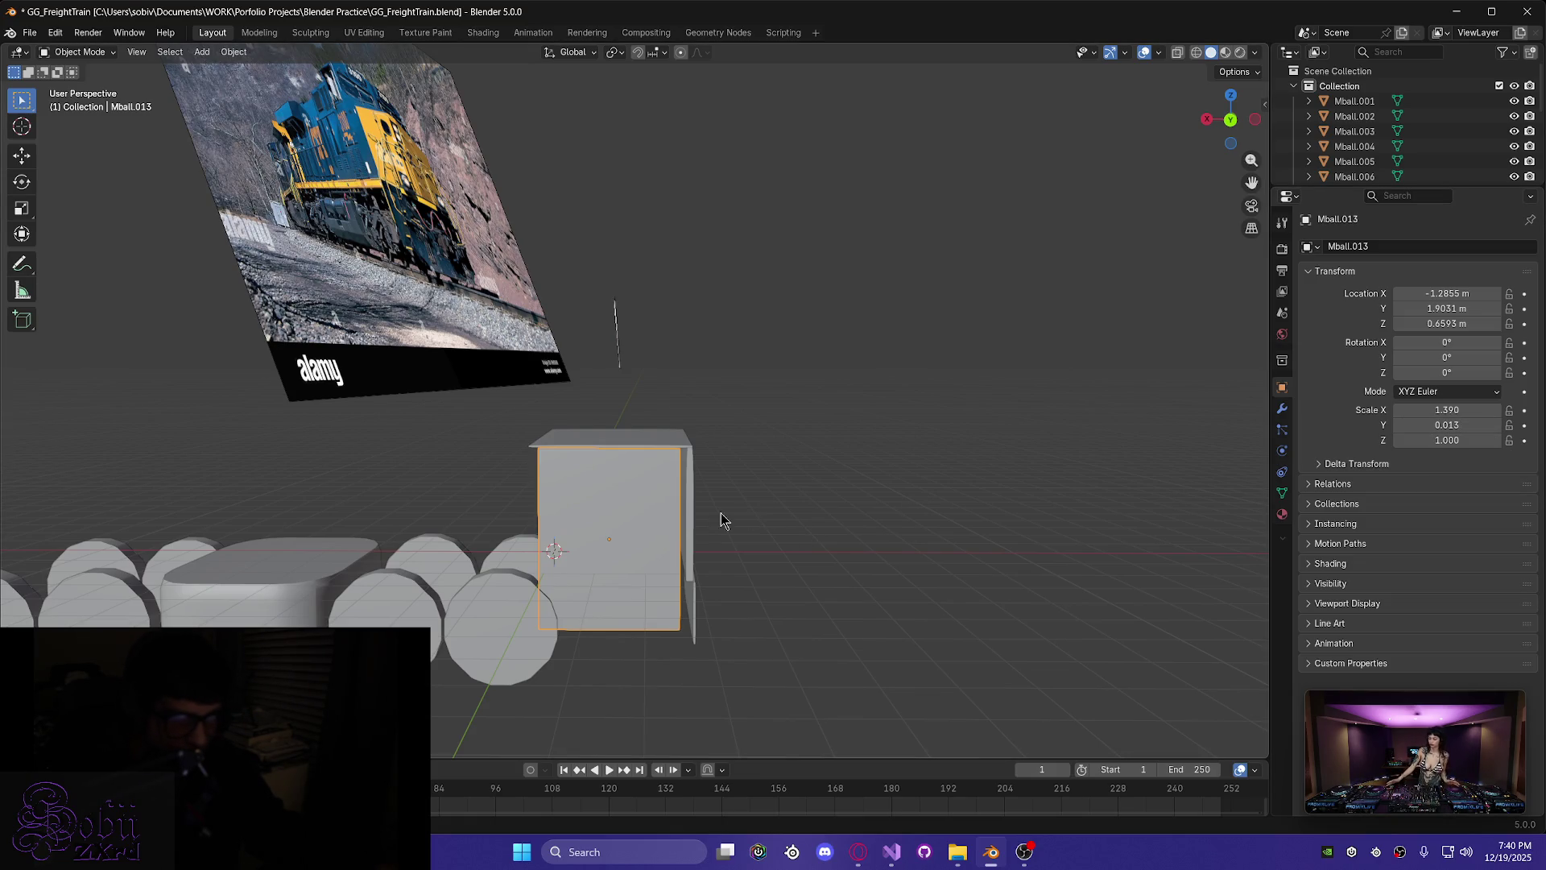
- Widen the thin cab wall panel Mball.013 along the X axis
key("s")
key("x")
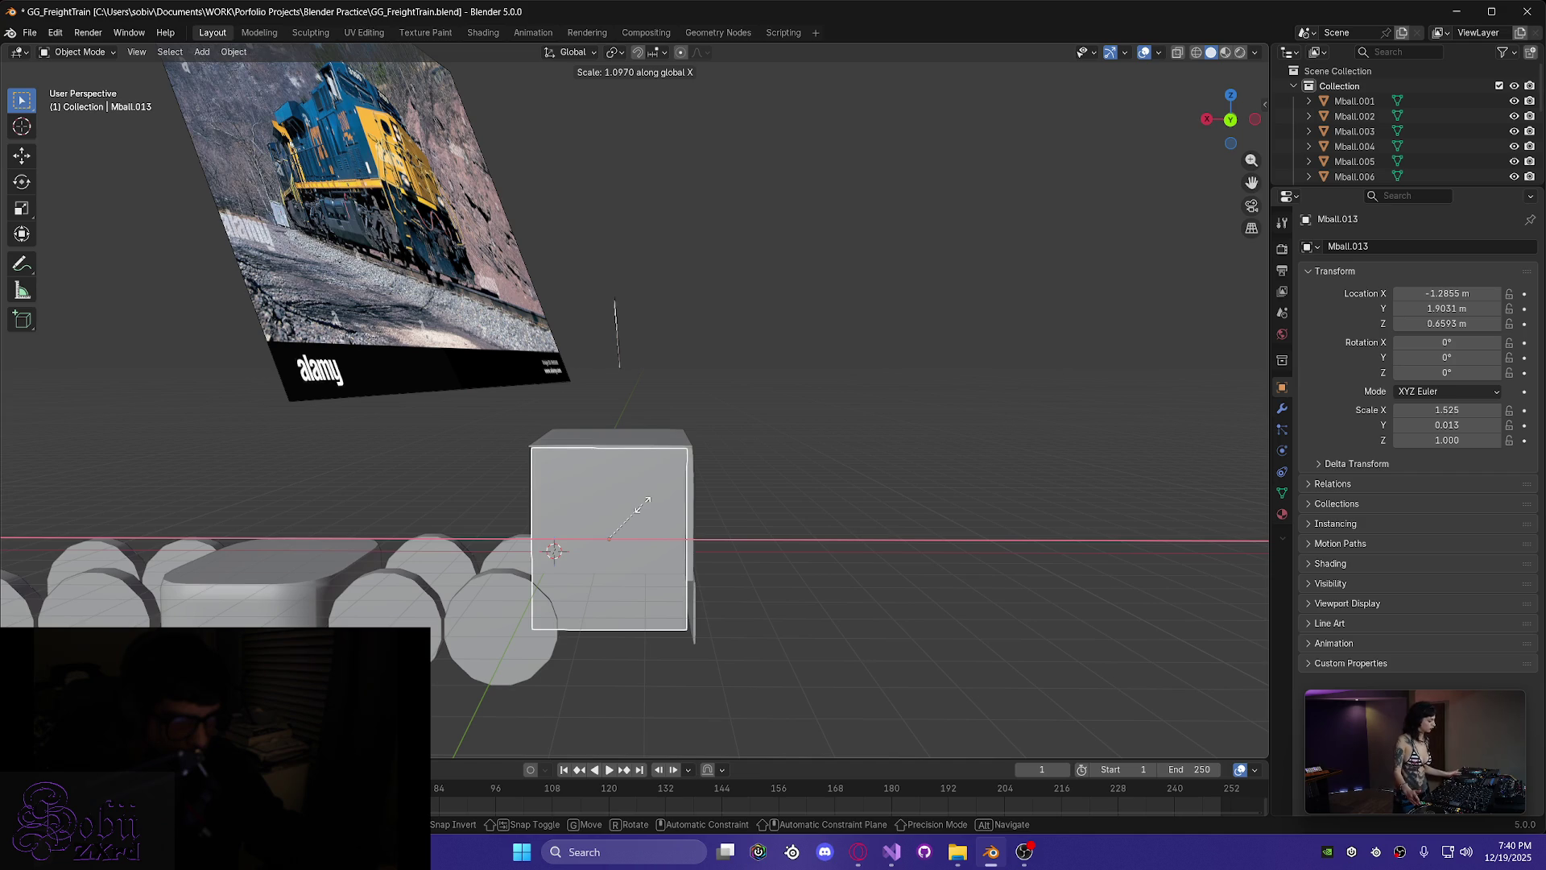
left_click(642, 508)
middle_click_drag(641, 508, 648, 503)
scroll(714, 531, "up", 6)
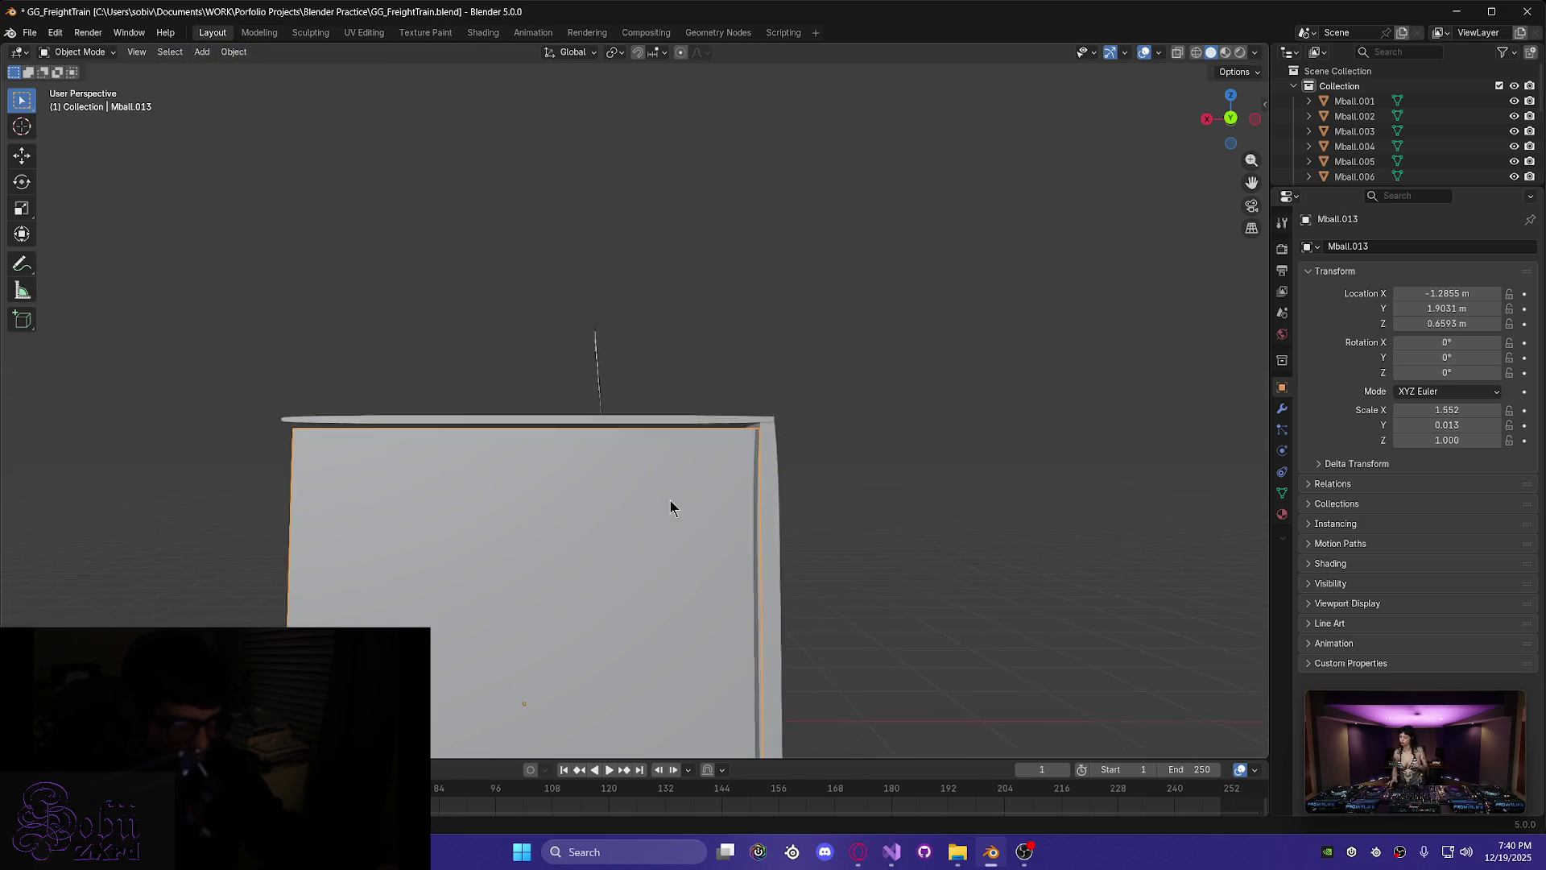
middle_click_drag(932, 411, 1049, 419)
- Raise the panel slightly along Z and slide it along Y to 2.0904 m, level with the roof edge
key("g")
key("z")
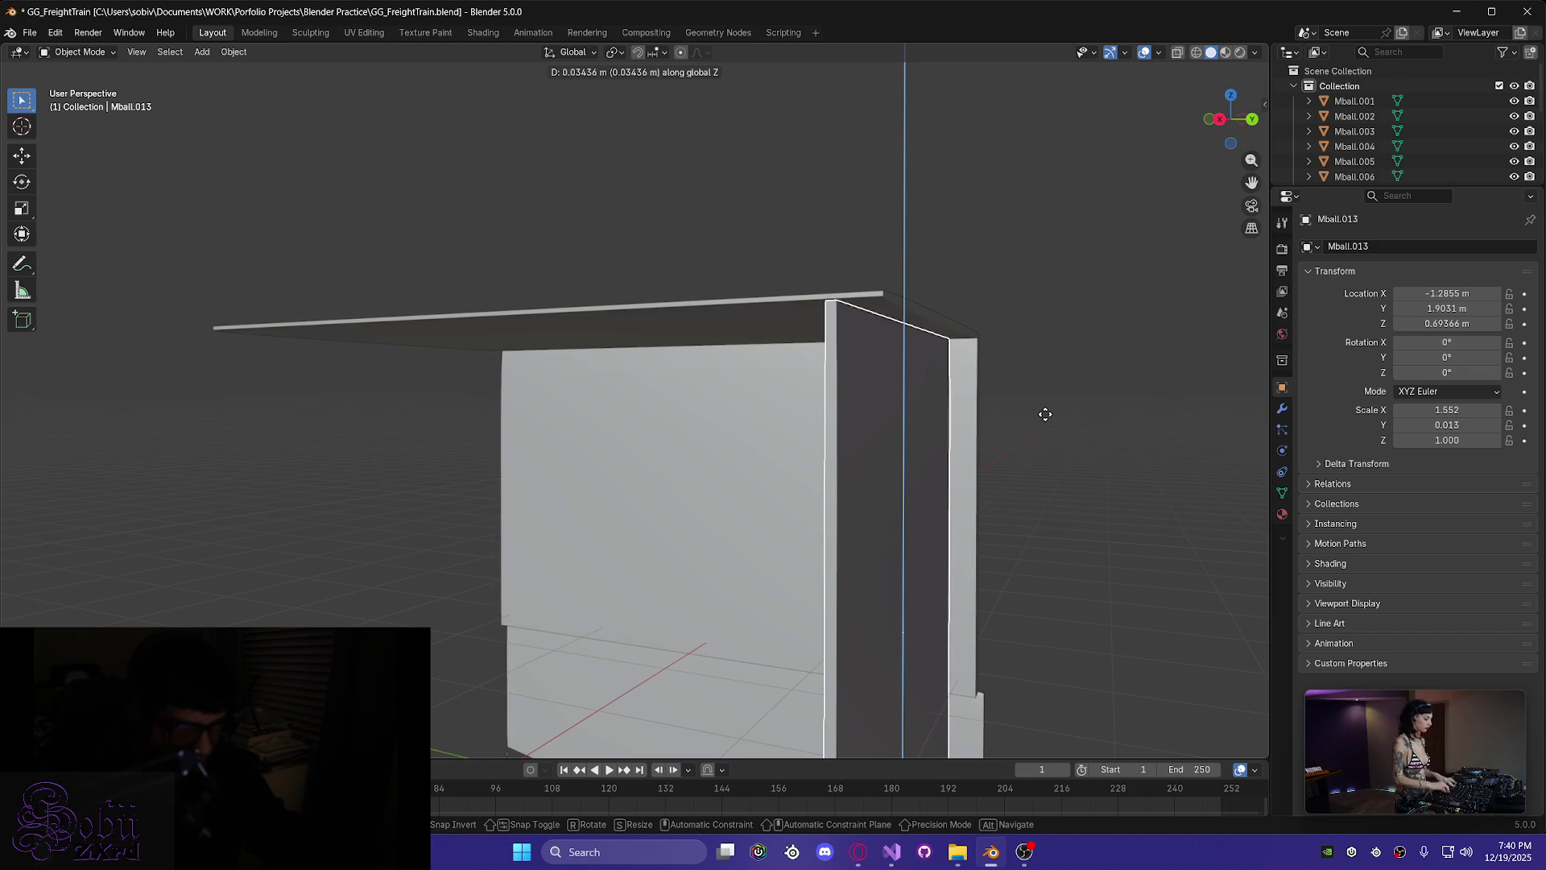
left_click(1045, 414)
mouse_move(1043, 421)
middle_mouse_down()
mouse_move(894, 422)
mouse_move(1101, 442)
mouse_move(1080, 431)
mouse_move(1091, 473)
mouse_move(899, 382)
mouse_move(766, 372)
middle_mouse_up()
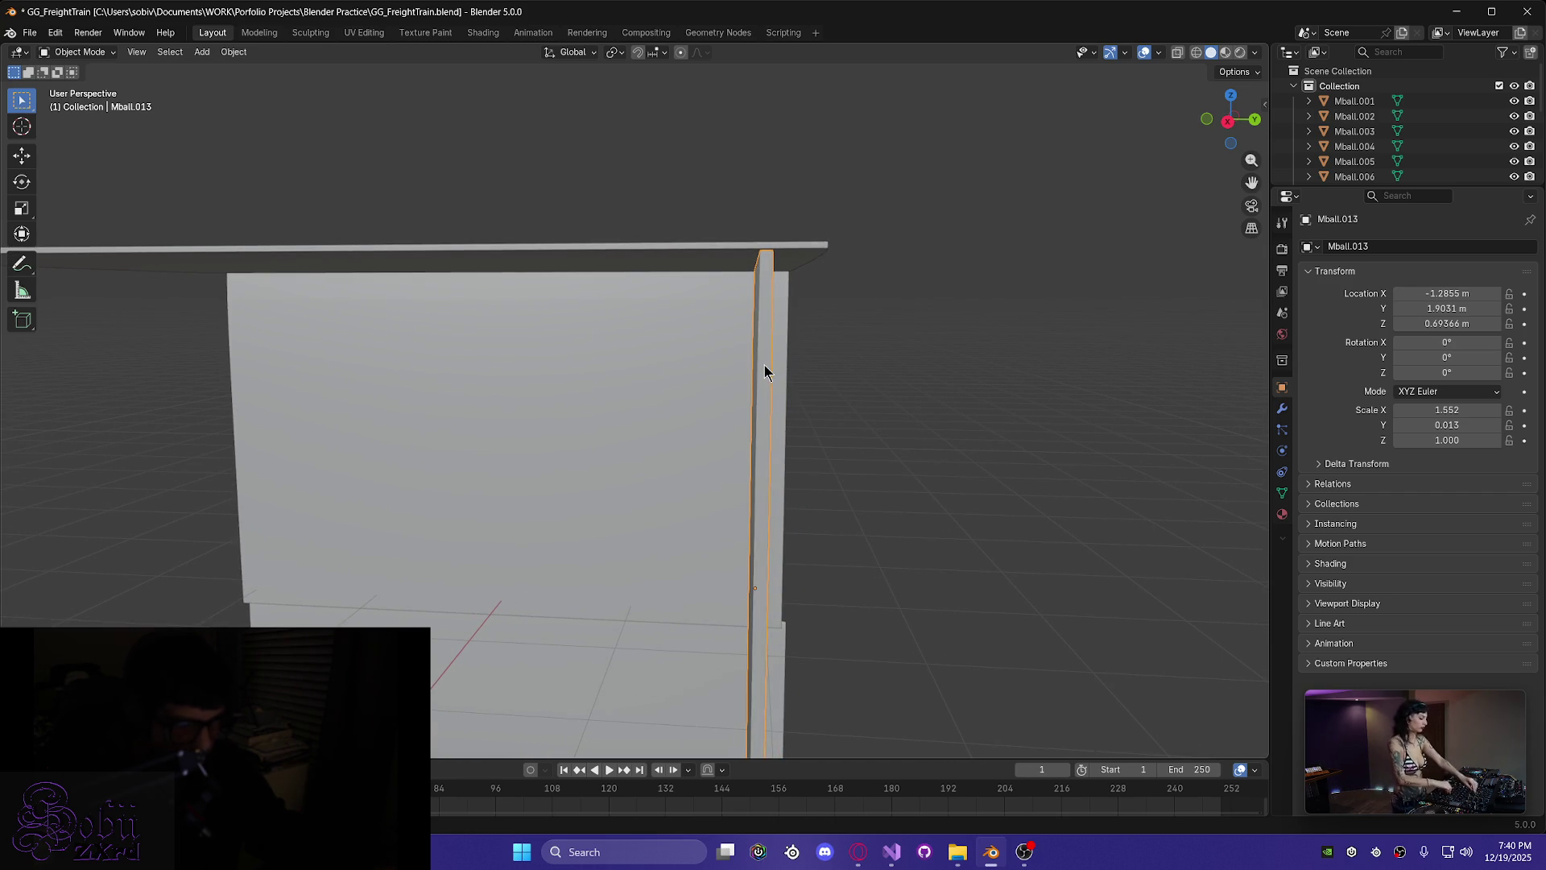
key("g")
key("y")
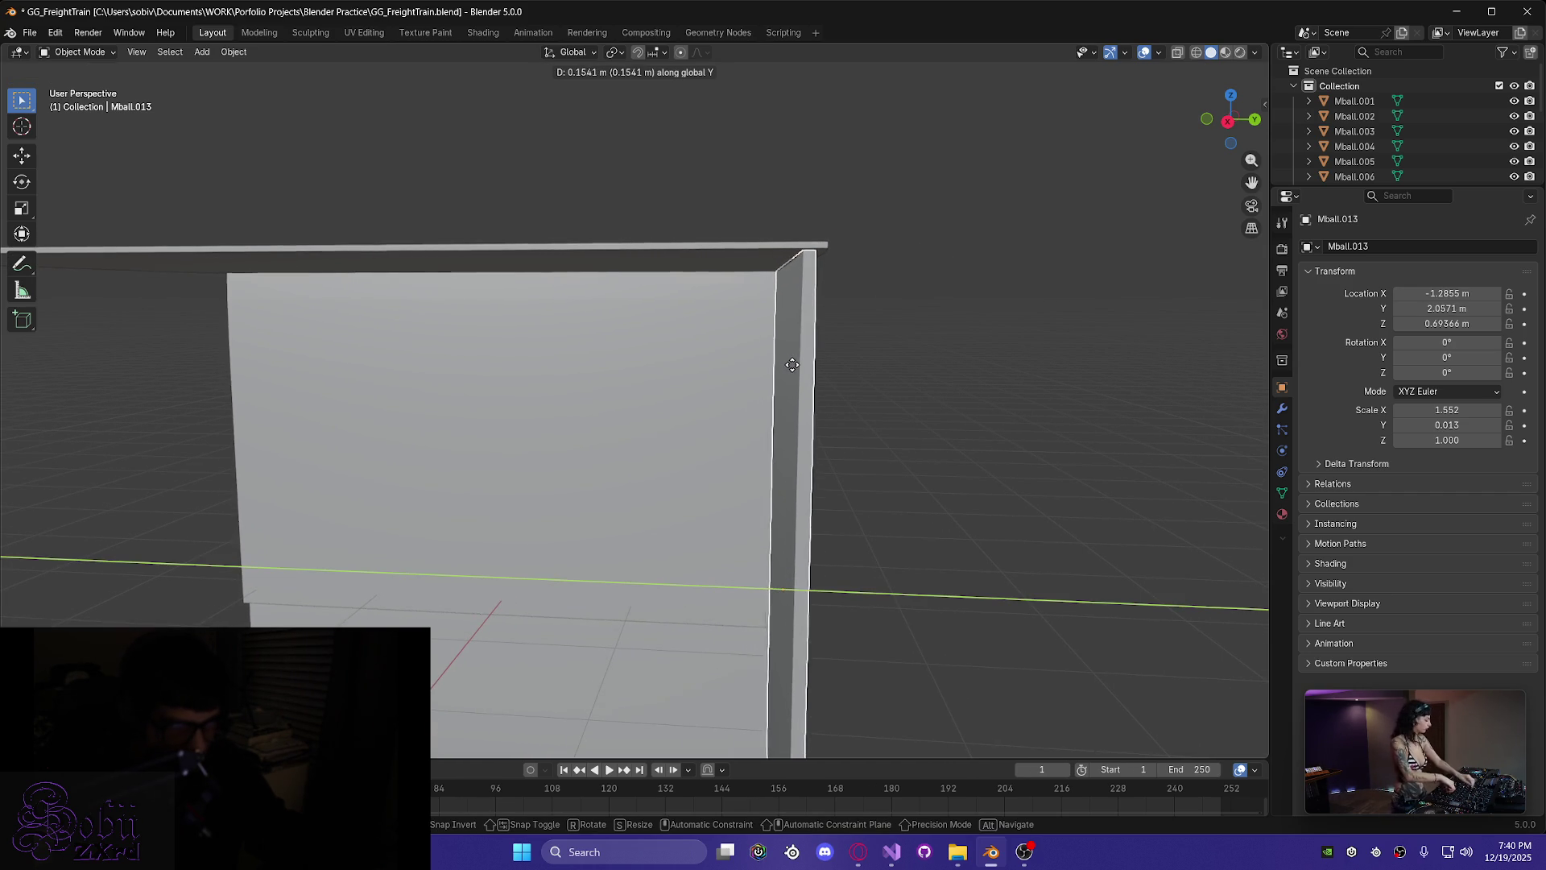
left_click(799, 371)
mouse_move(799, 371)
middle_mouse_down()
mouse_move(776, 364)
mouse_move(814, 335)
mouse_move(804, 258)
mouse_move(703, 312)
mouse_move(722, 317)
mouse_move(719, 282)
mouse_move(657, 282)
mouse_move(604, 345)
mouse_move(606, 467)
middle_mouse_up()
scroll(891, 559, "down", 5)
middle_click_drag(891, 559, 830, 563)
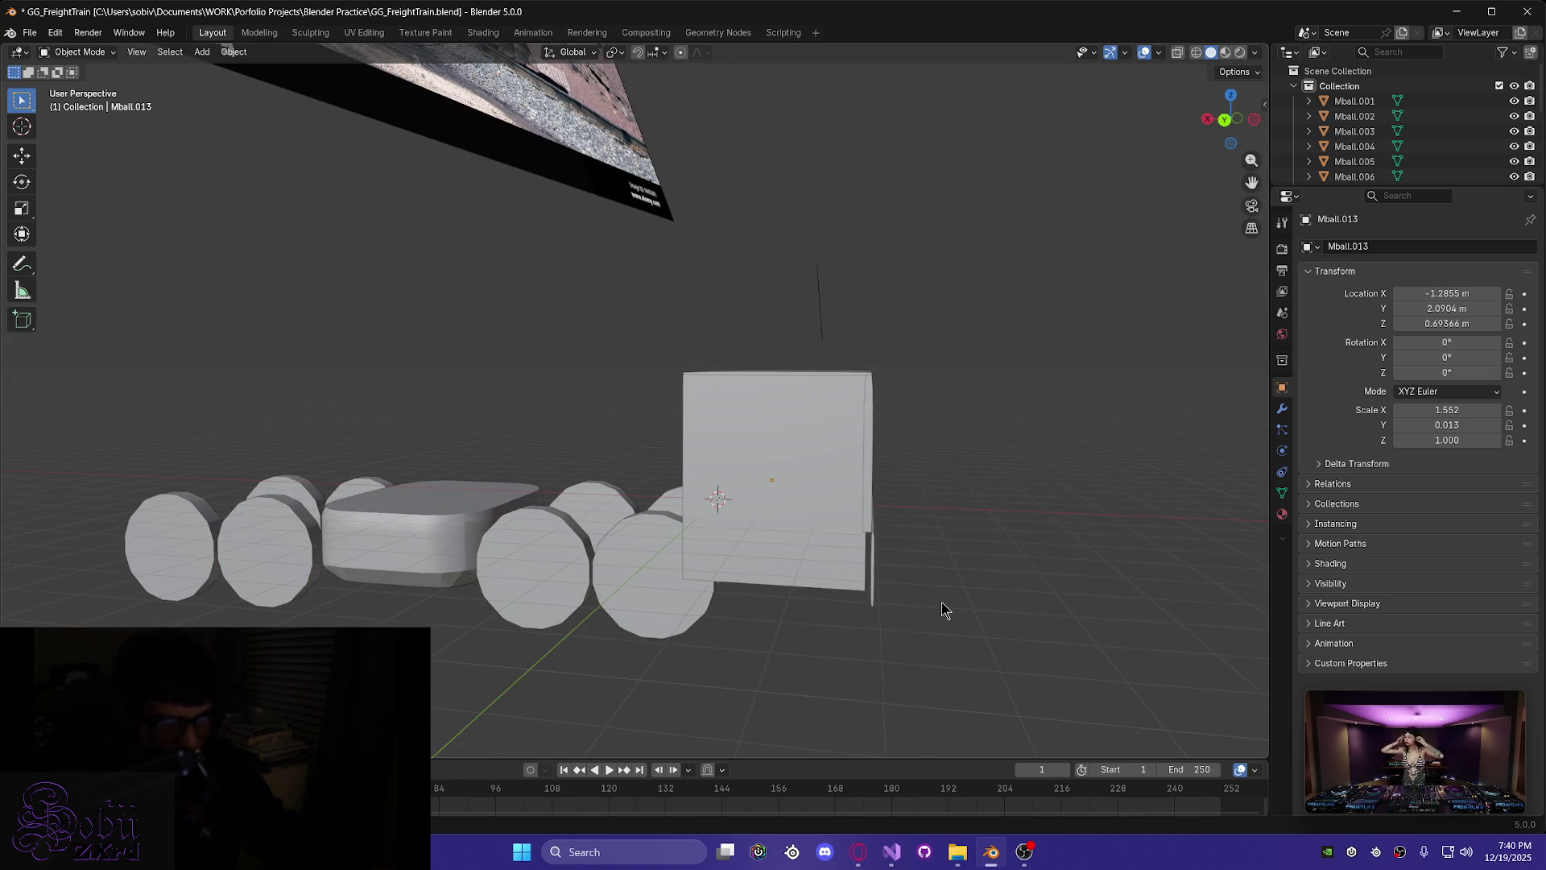
middle_click_drag(944, 610, 928, 603)
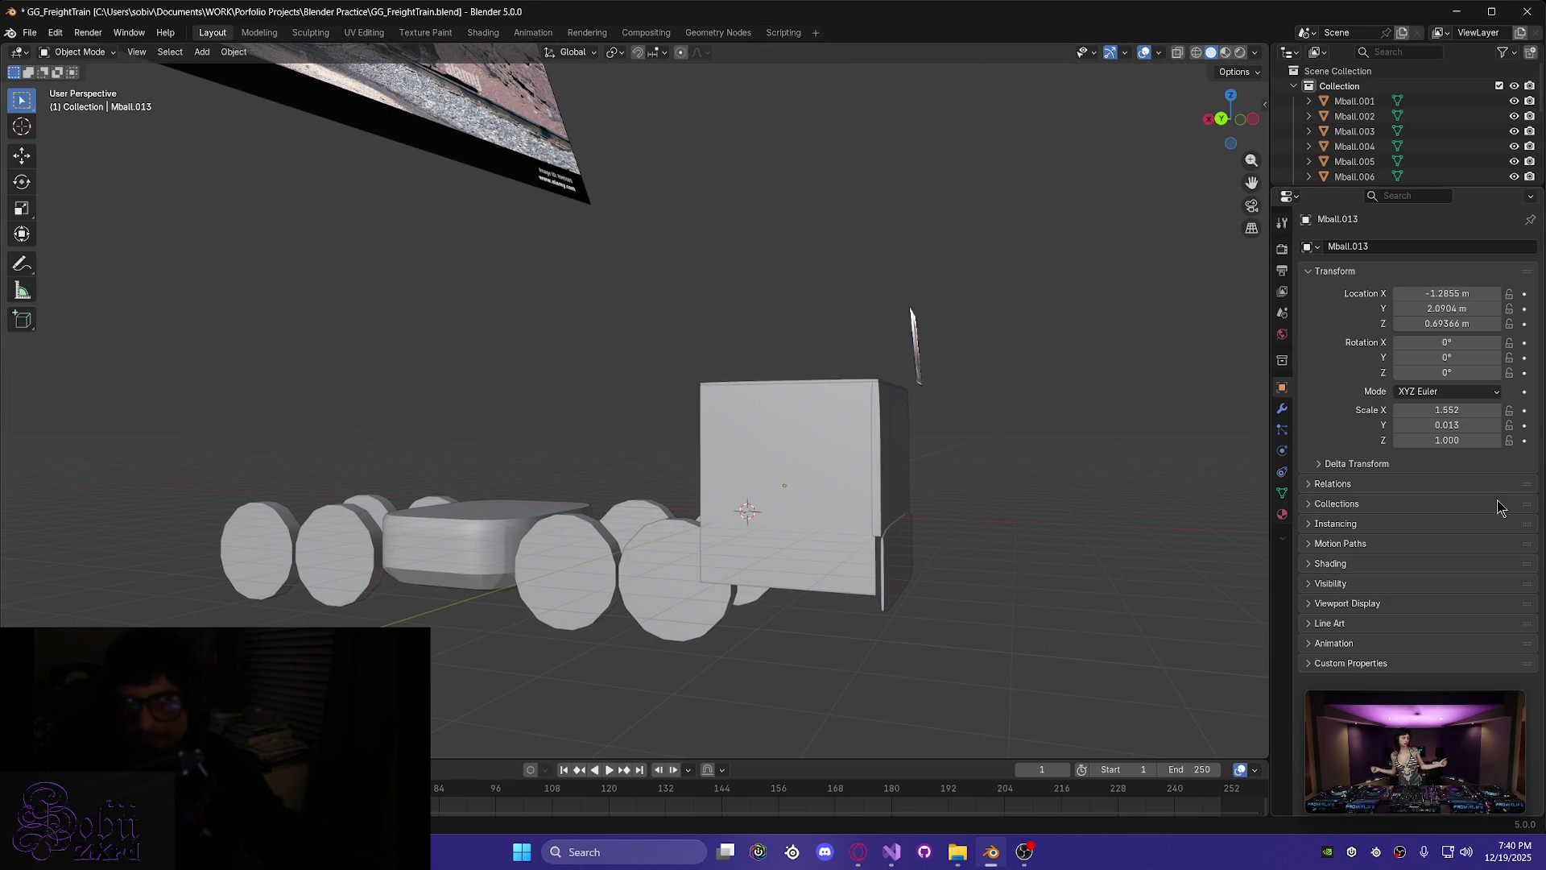
- Enter 1.550 as Mball.013's Scale X in the Transform panel
left_click(1453, 412)
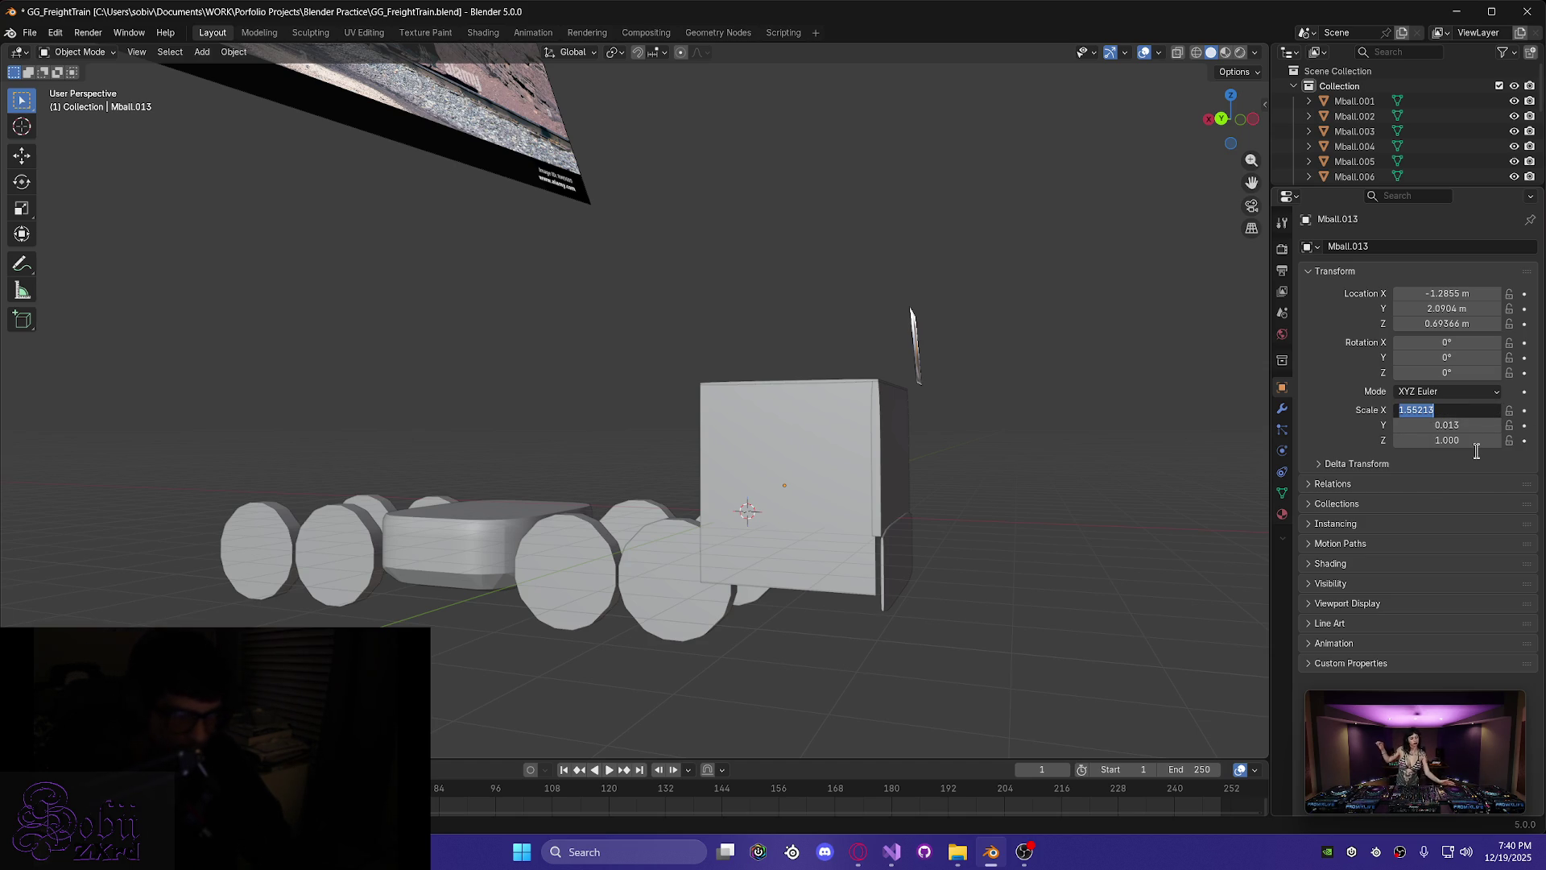
type(".5")
key("Return")
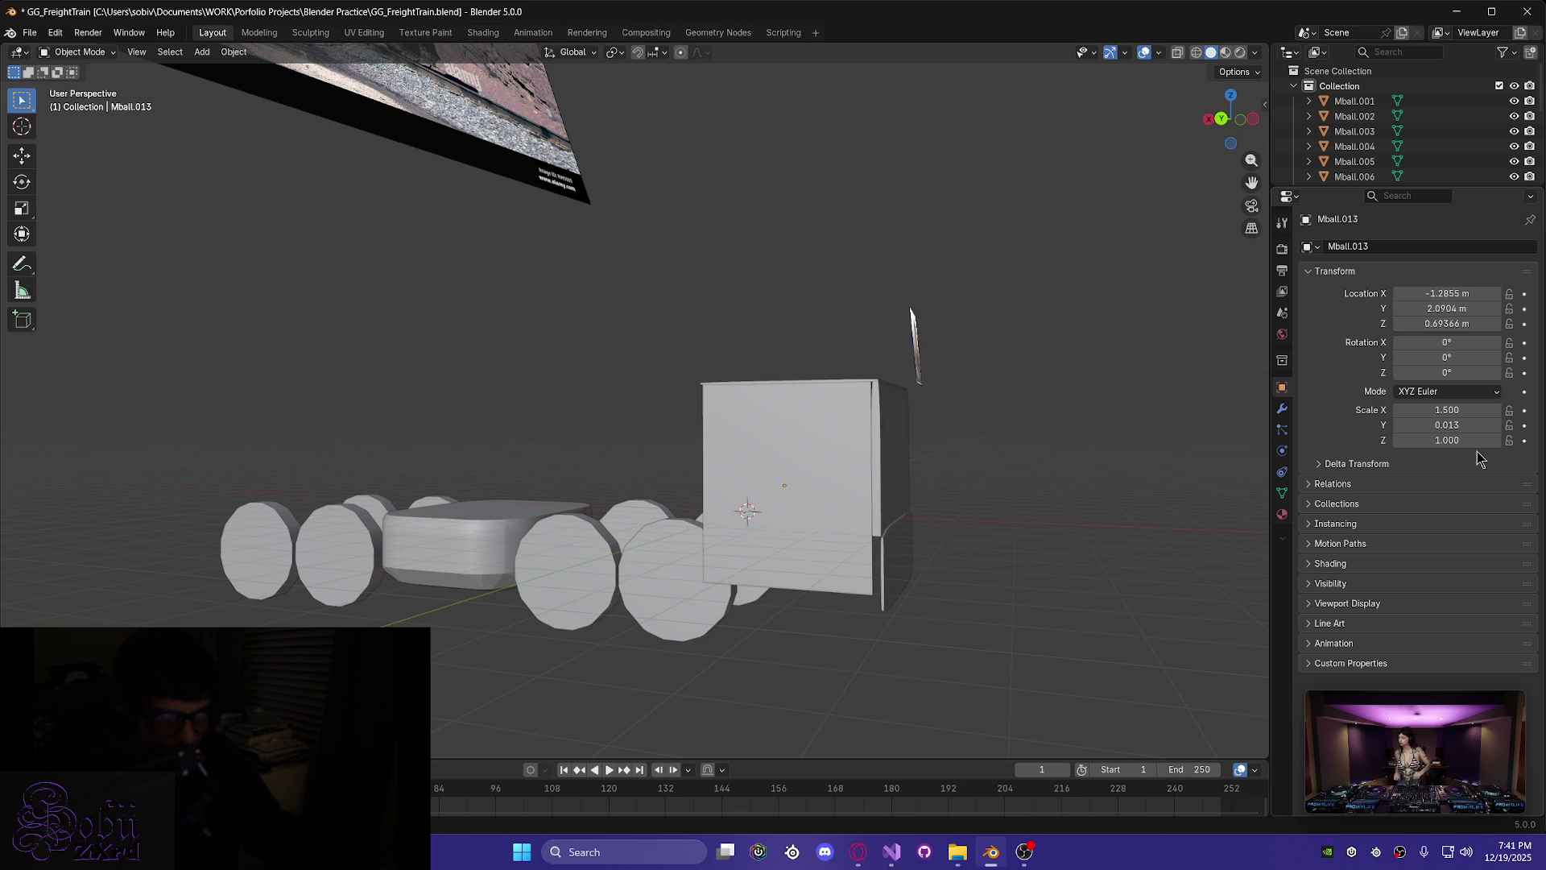
left_click(1449, 412)
type("1.550")
key("Return")
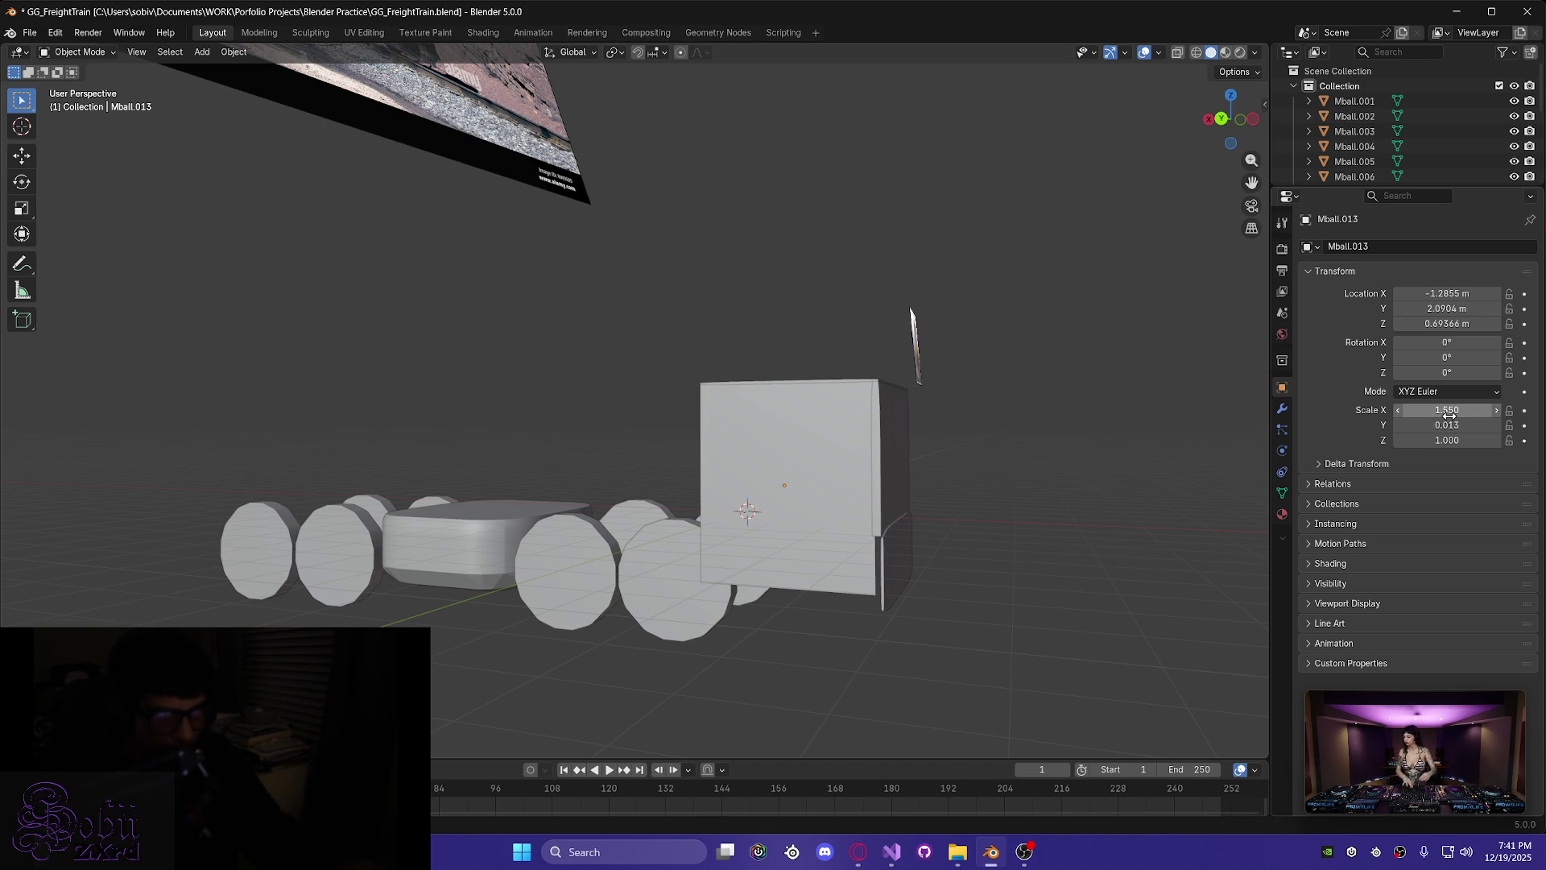
mouse_move(949, 566)
middle_mouse_down()
mouse_move(999, 595)
mouse_move(798, 553)
middle_mouse_up()
scroll(856, 535, "up", 4)
mouse_move(746, 474)
middle_mouse_down()
mouse_move(833, 408)
mouse_move(757, 376)
mouse_move(698, 396)
mouse_move(631, 335)
middle_mouse_up()
mouse_move(615, 273)
middle_mouse_down()
mouse_move(641, 341)
mouse_move(704, 407)
mouse_move(847, 424)
middle_mouse_up()
scroll(848, 424, "down", 2)
scroll(542, 506, "down", 6)
mouse_move(633, 561)
middle_mouse_down()
mouse_move(614, 480)
mouse_move(621, 563)
middle_mouse_up()
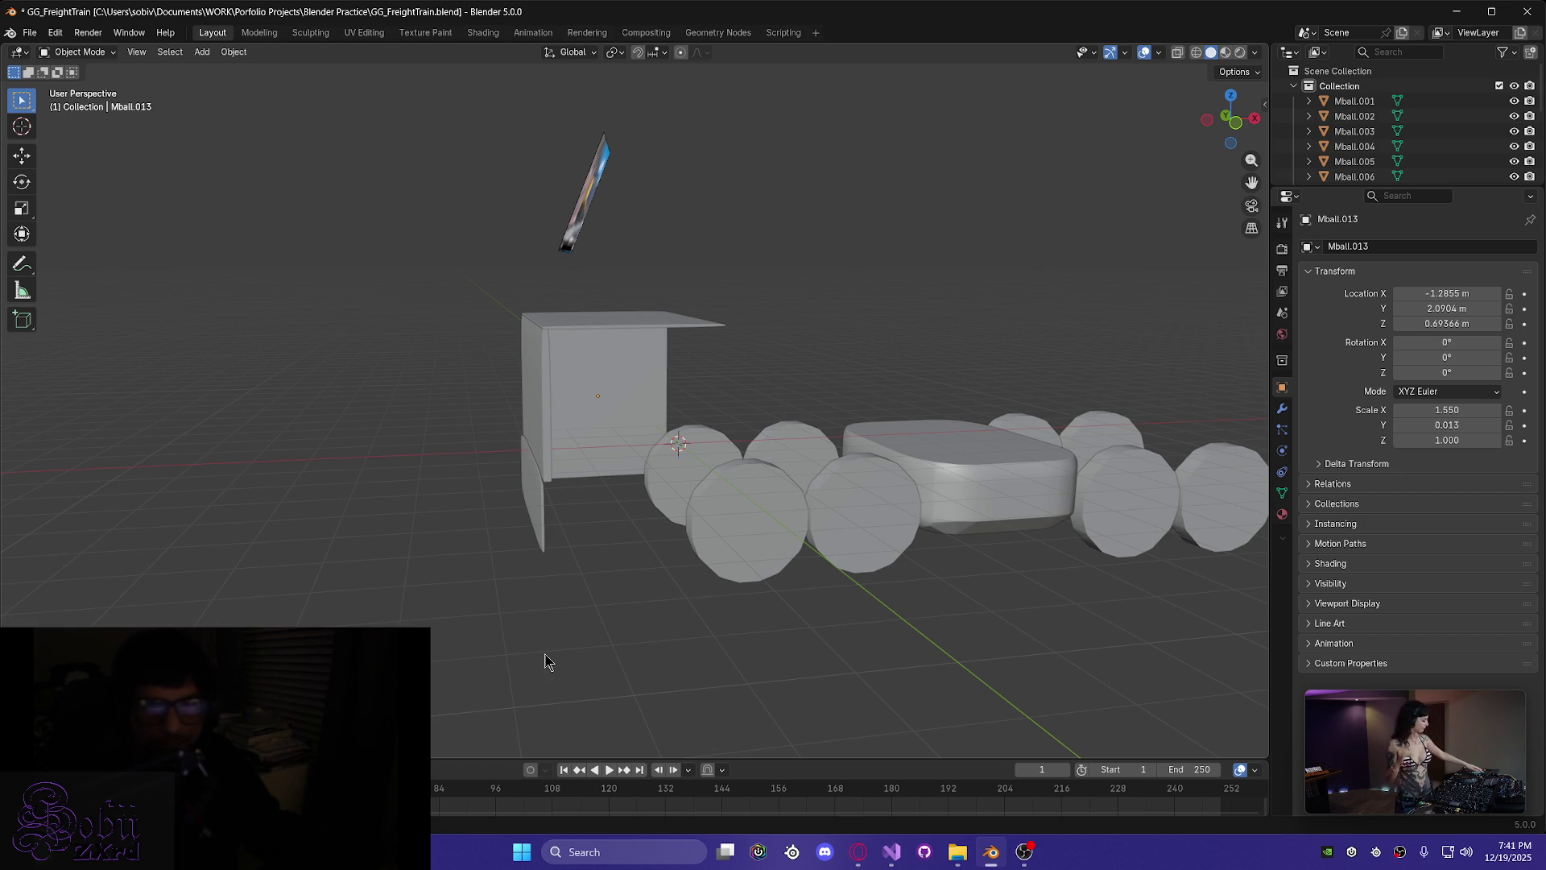
- Lengthen the Outliner to list every Mball object and the Ref_Images collection
left_click_drag(1360, 187, 1360, 392)
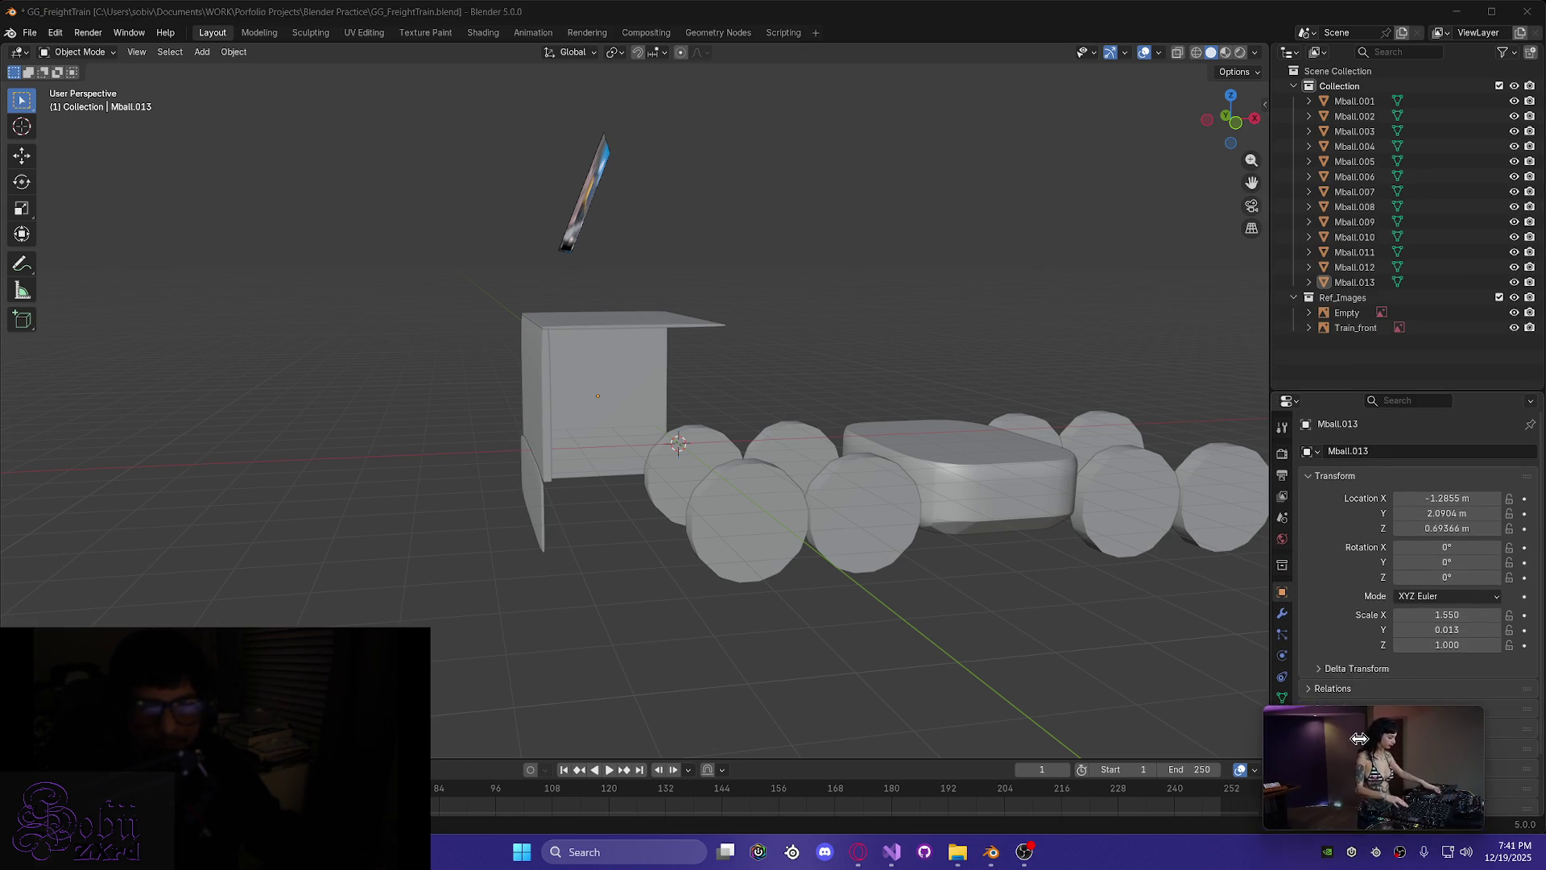
mouse_move(725, 500)
middle_mouse_down()
mouse_move(691, 574)
mouse_move(721, 607)
mouse_move(570, 628)
mouse_move(677, 629)
mouse_move(518, 599)
mouse_move(580, 625)
middle_mouse_up()
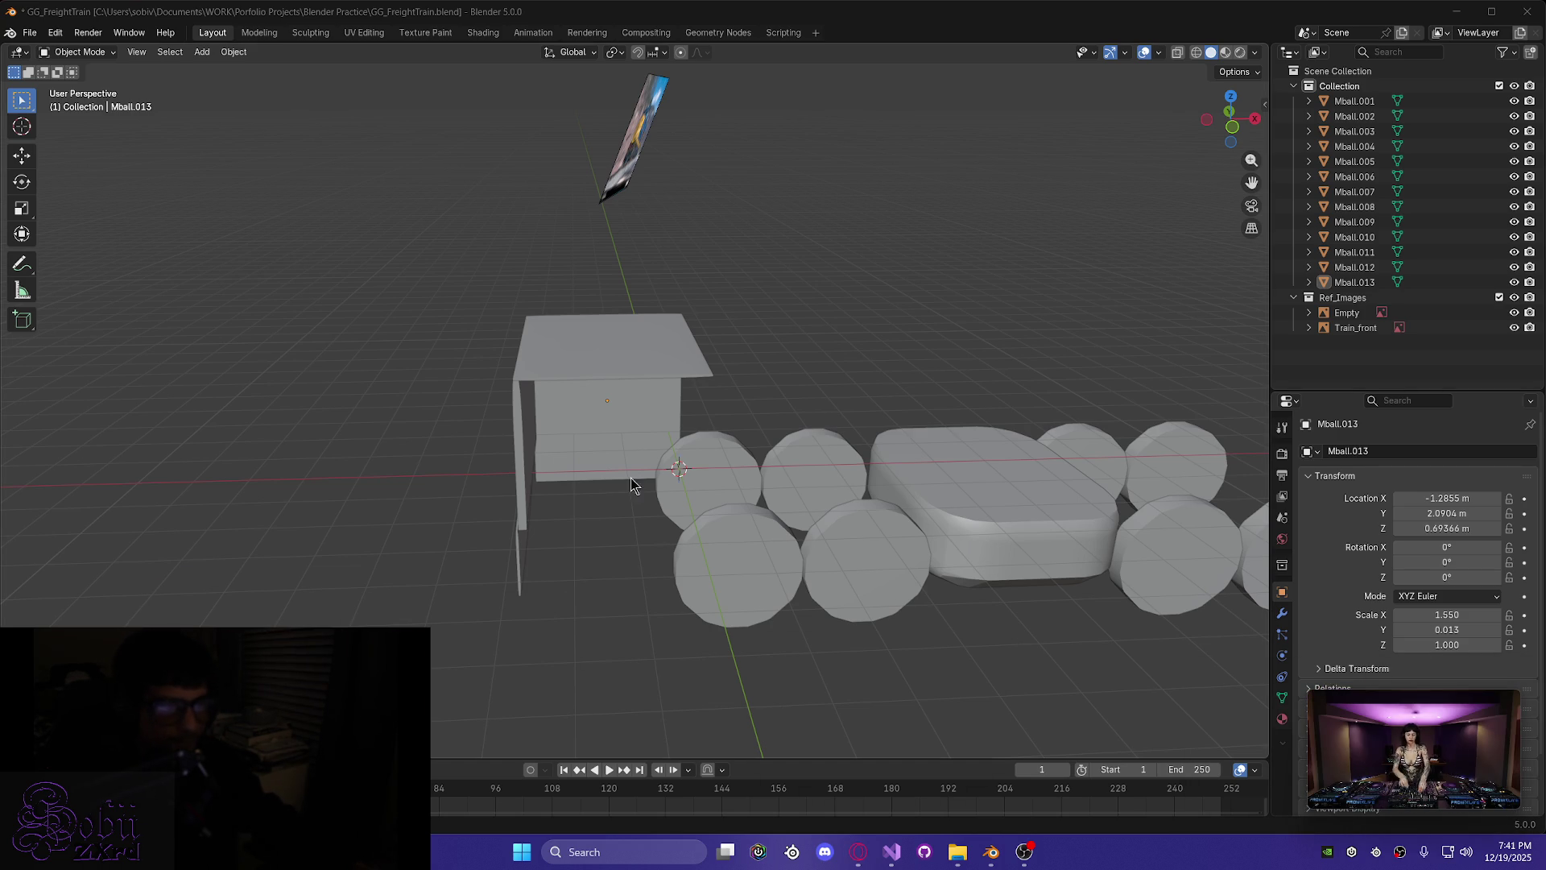
mouse_move(615, 511)
middle_mouse_down()
mouse_move(594, 484)
mouse_move(569, 504)
middle_mouse_up()
scroll(597, 537, "up", 5)
scroll(598, 529, "down", 5)
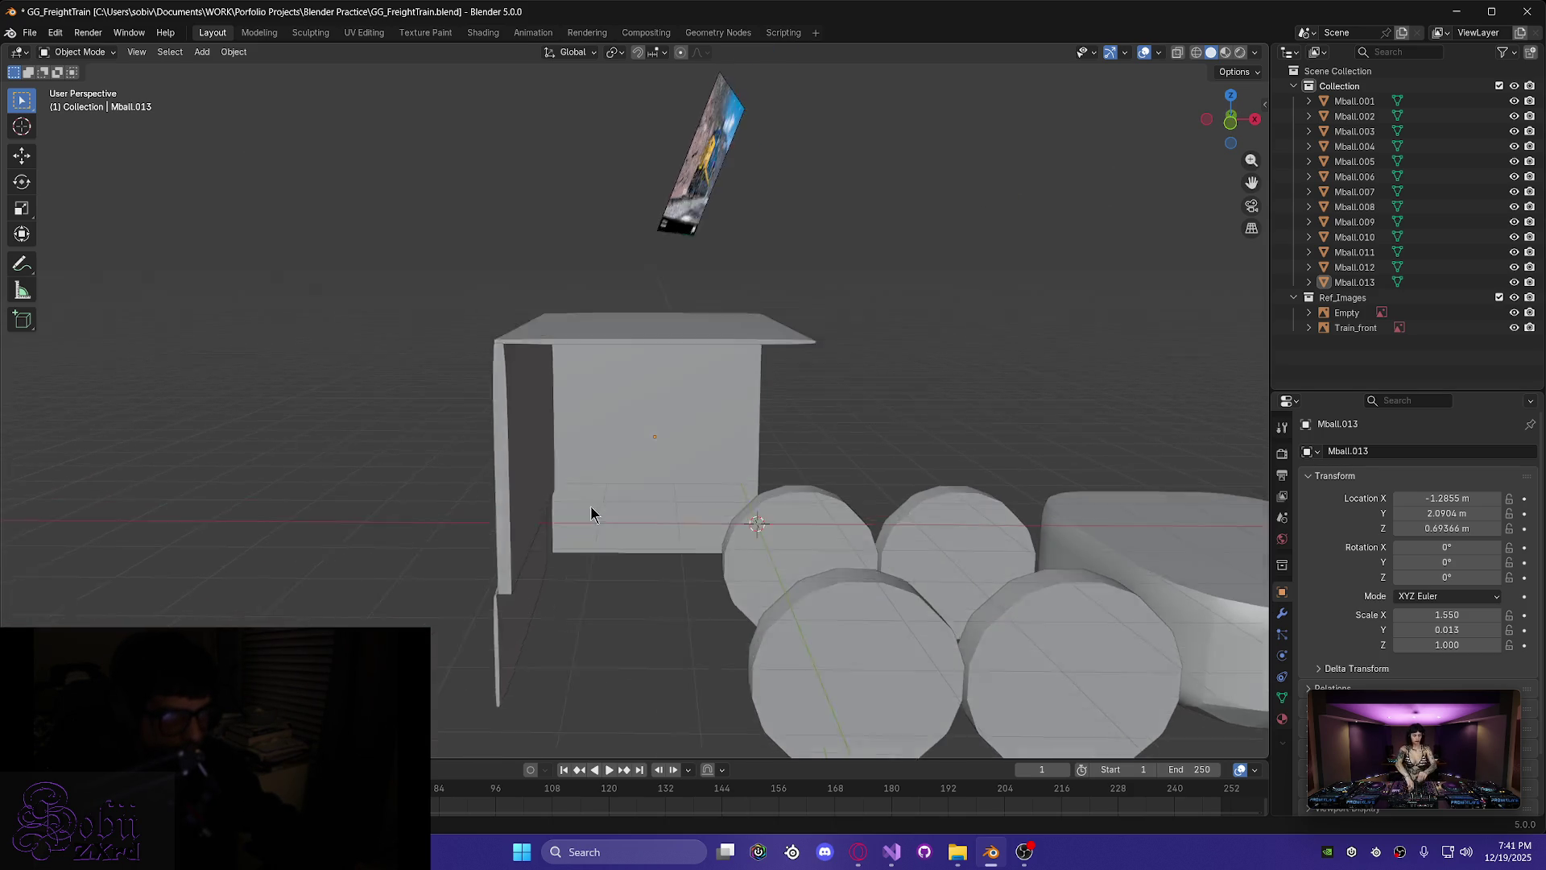
middle_click_drag(588, 505, 609, 528)
mouse_move(624, 596)
middle_mouse_down()
mouse_move(680, 615)
mouse_move(656, 601)
middle_mouse_up()
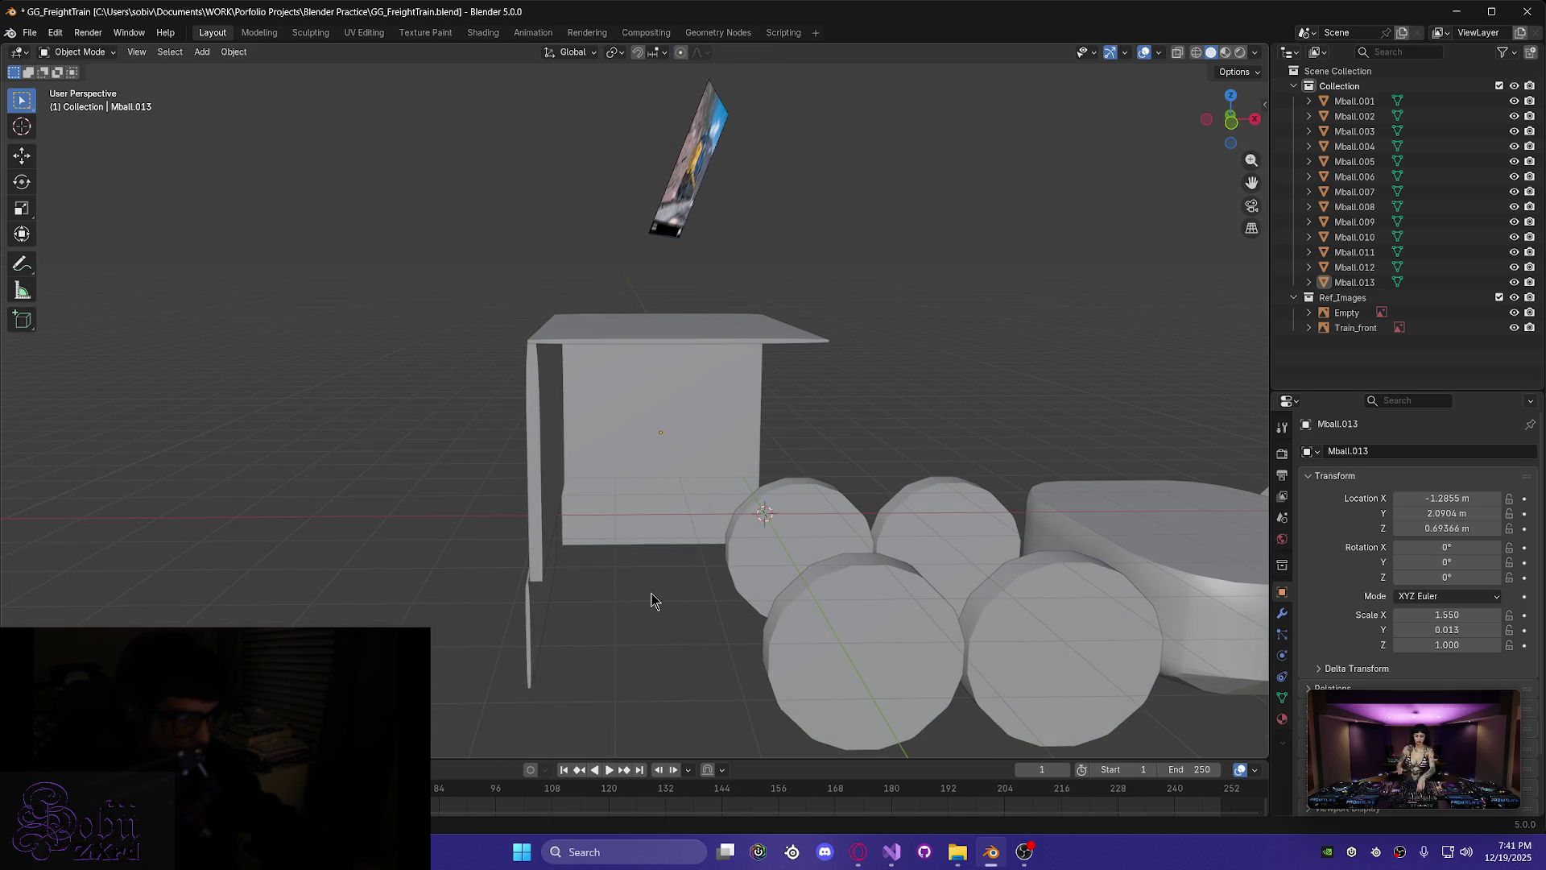
- Add a metaball cube and flatten its Y scale to 0.013
key("shift+a")
mouse_move(651, 572)
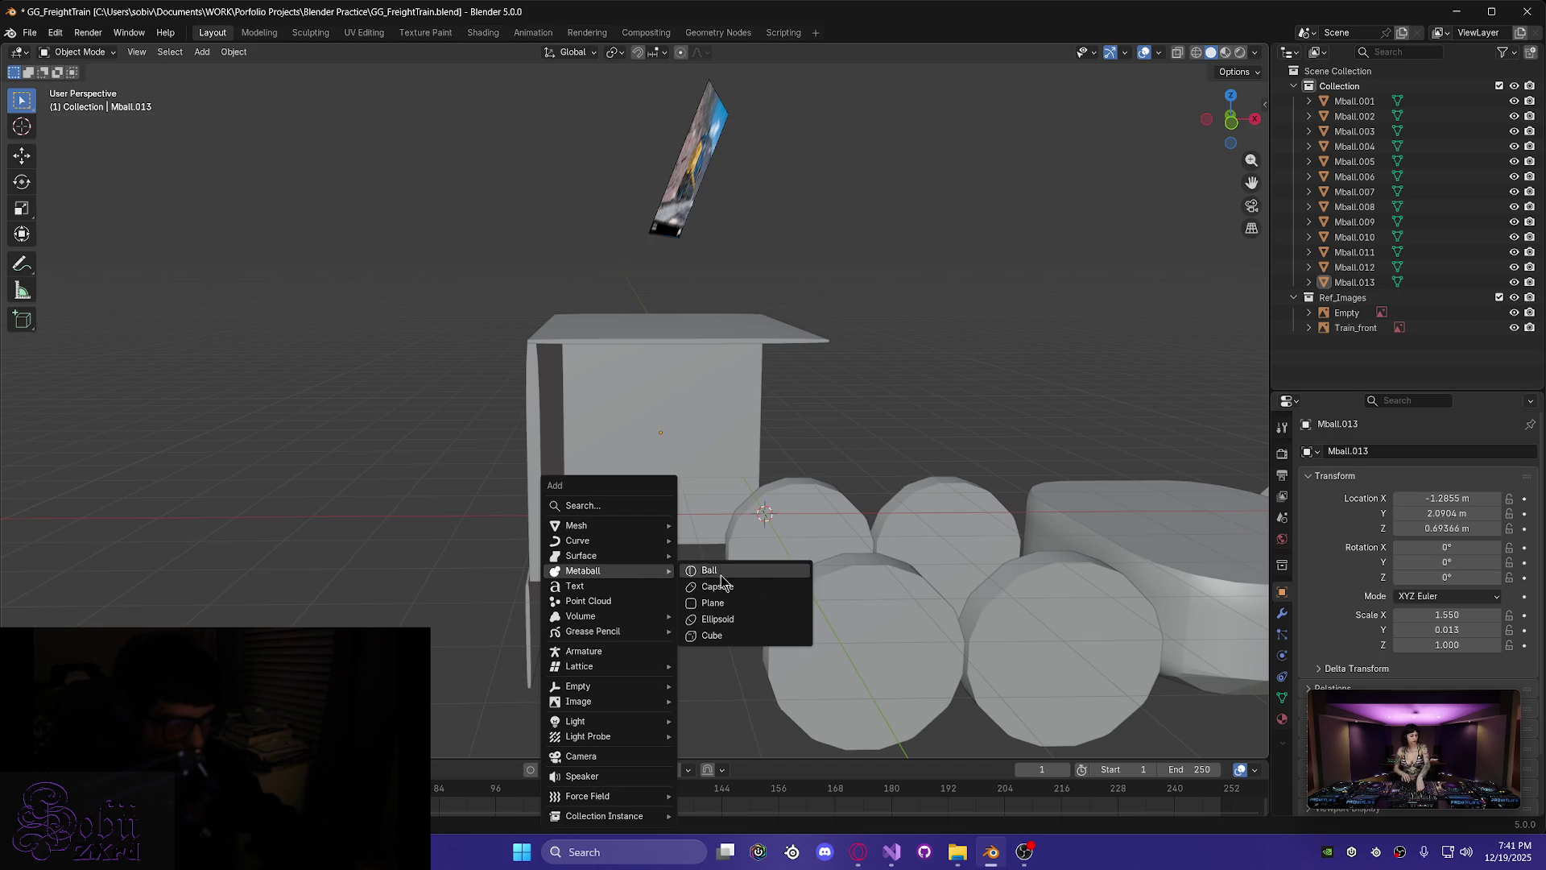
left_click(762, 636)
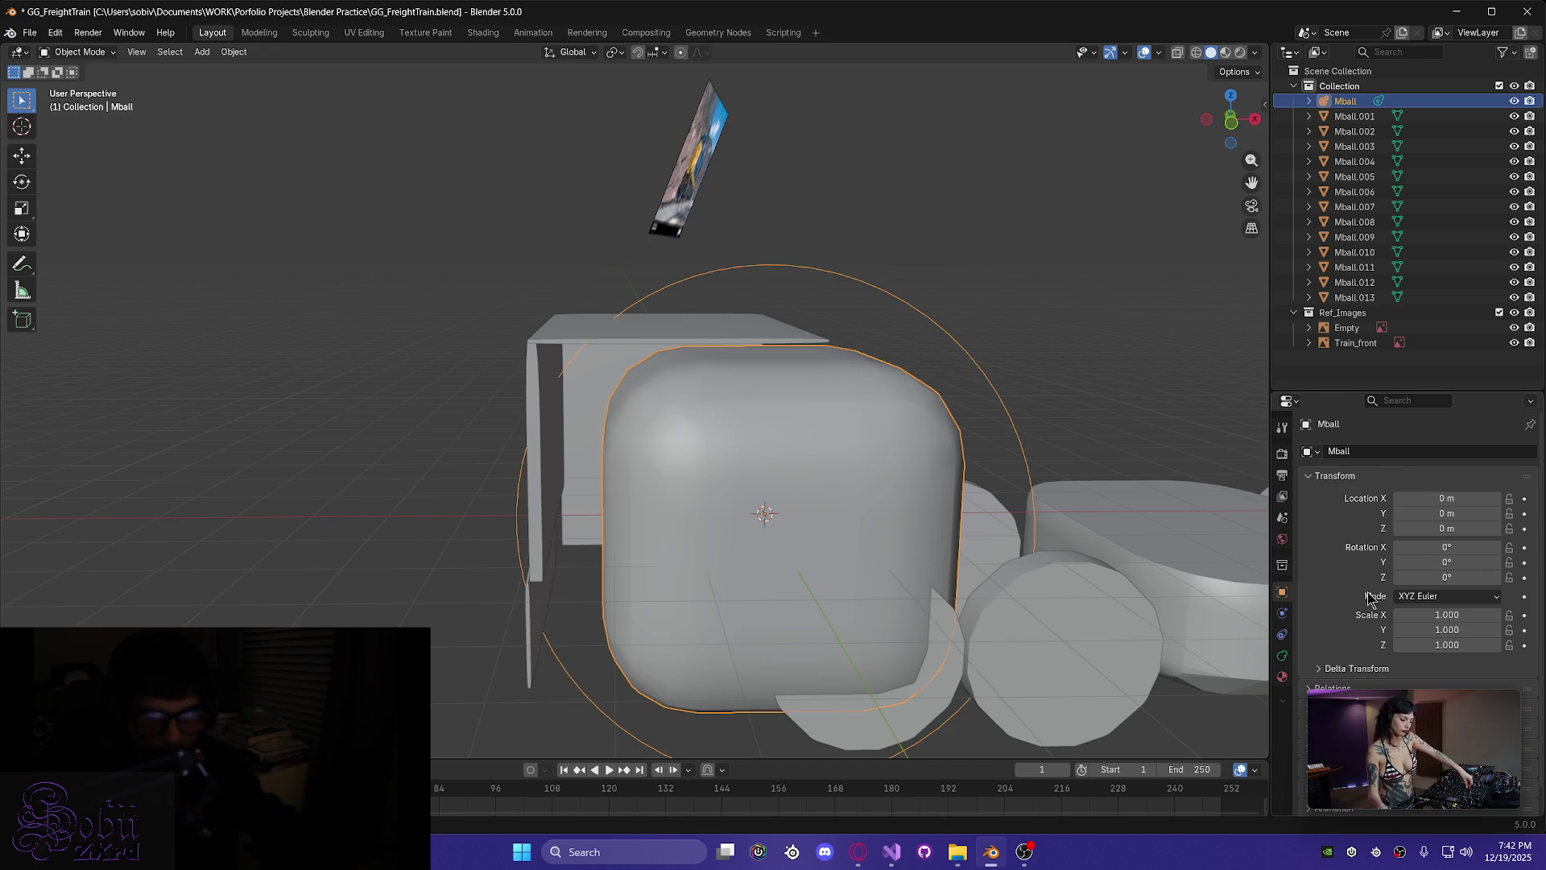
mouse_move(882, 570)
middle_mouse_down()
mouse_move(969, 581)
mouse_move(1022, 563)
mouse_move(1125, 601)
middle_mouse_up()
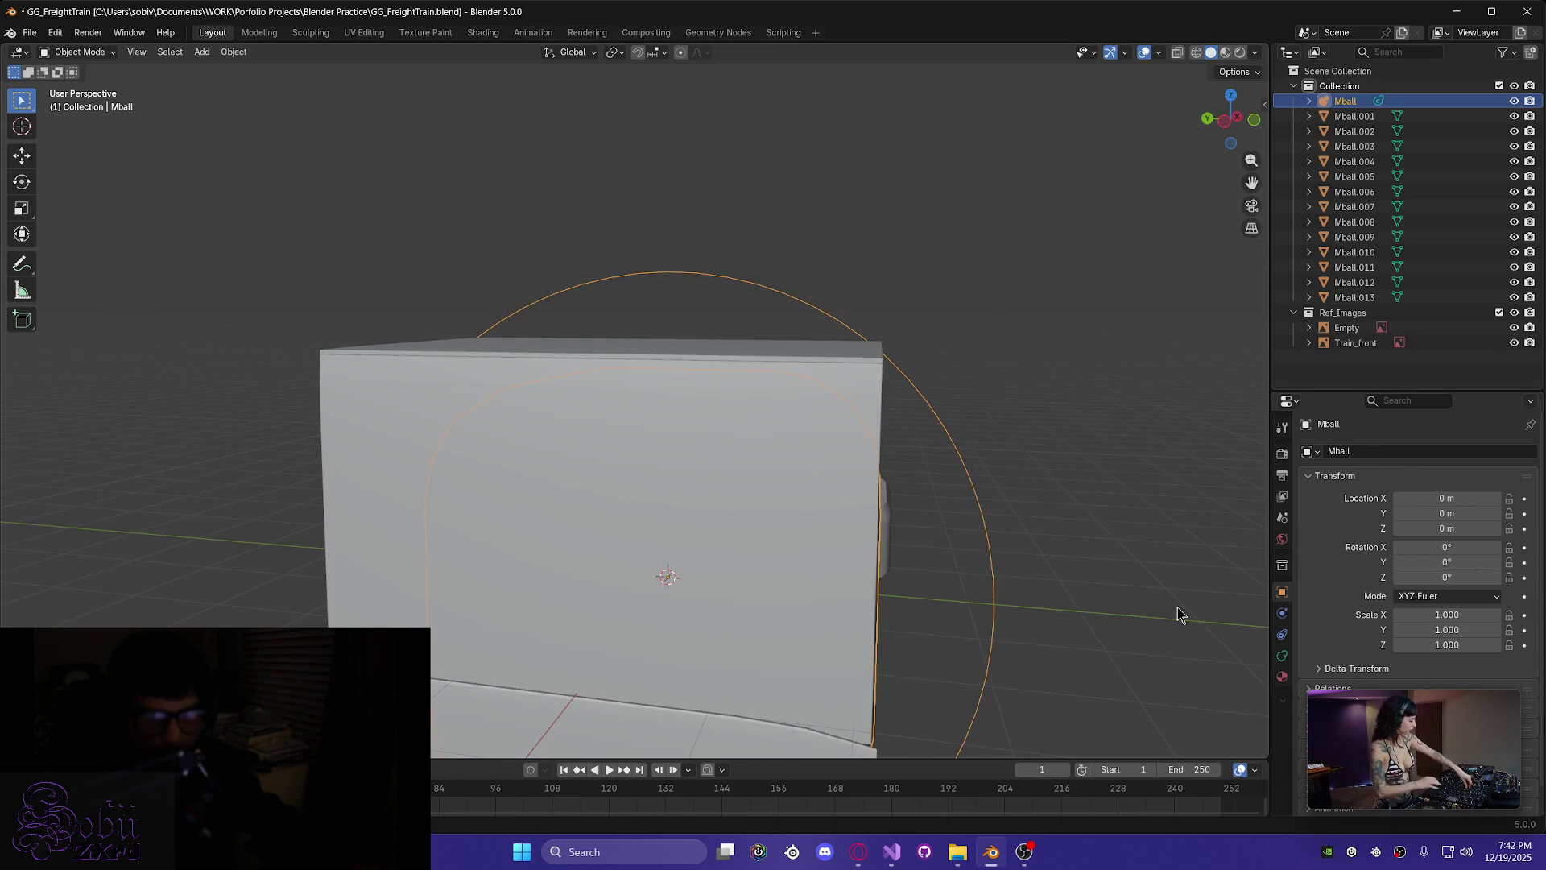
double_click(1471, 630)
type("0.01")
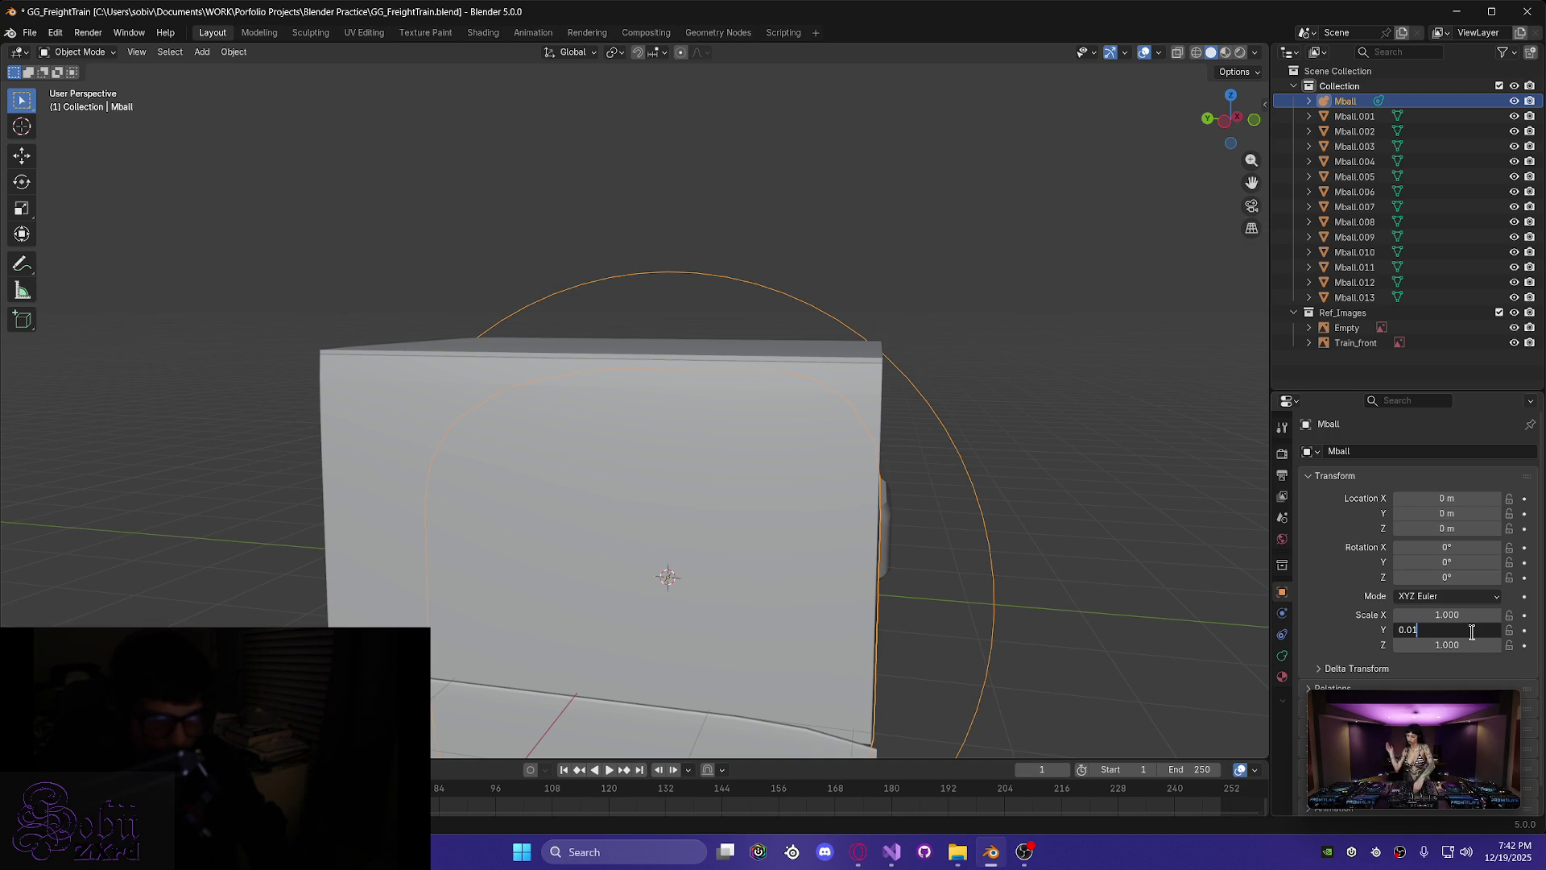
type("3")
key("Return")
mouse_move(833, 559)
middle_mouse_down()
mouse_move(595, 560)
mouse_move(951, 597)
middle_mouse_up()
mouse_move(1039, 617)
middle_mouse_down()
mouse_move(742, 555)
mouse_move(590, 545)
mouse_move(666, 542)
mouse_move(625, 548)
mouse_move(614, 487)
mouse_move(597, 513)
middle_mouse_up()
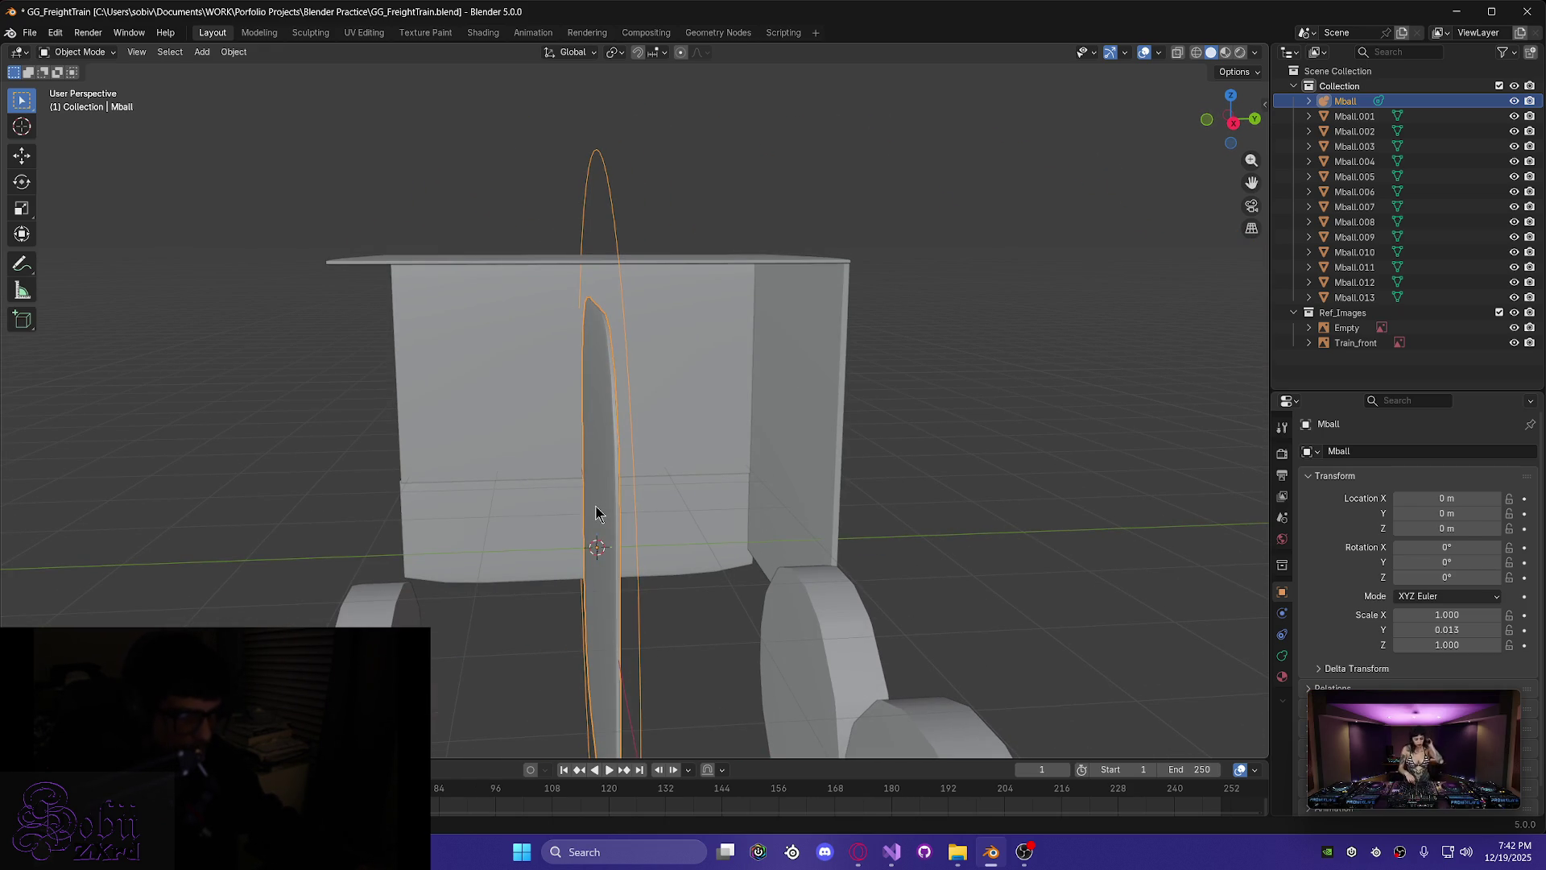
- Move the flattened metaball up to Z 0.35231 m and along Y to -3.0969 m
key("g")
key("z")
left_click(587, 468)
middle_click_drag(586, 468, 583, 470)
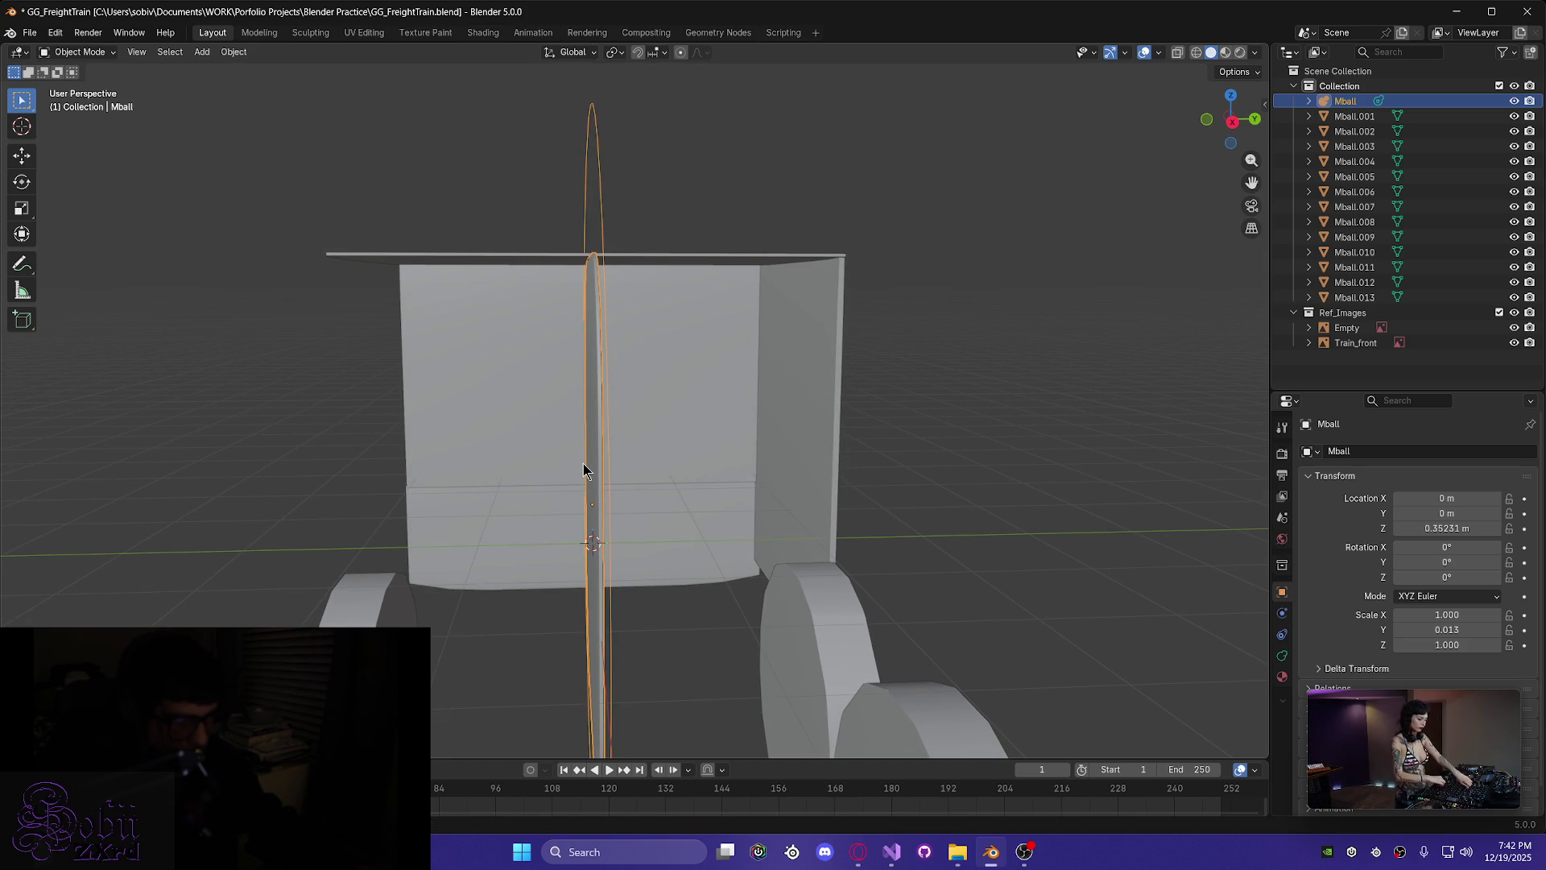
key("g")
key("x")
right_click(257, 458)
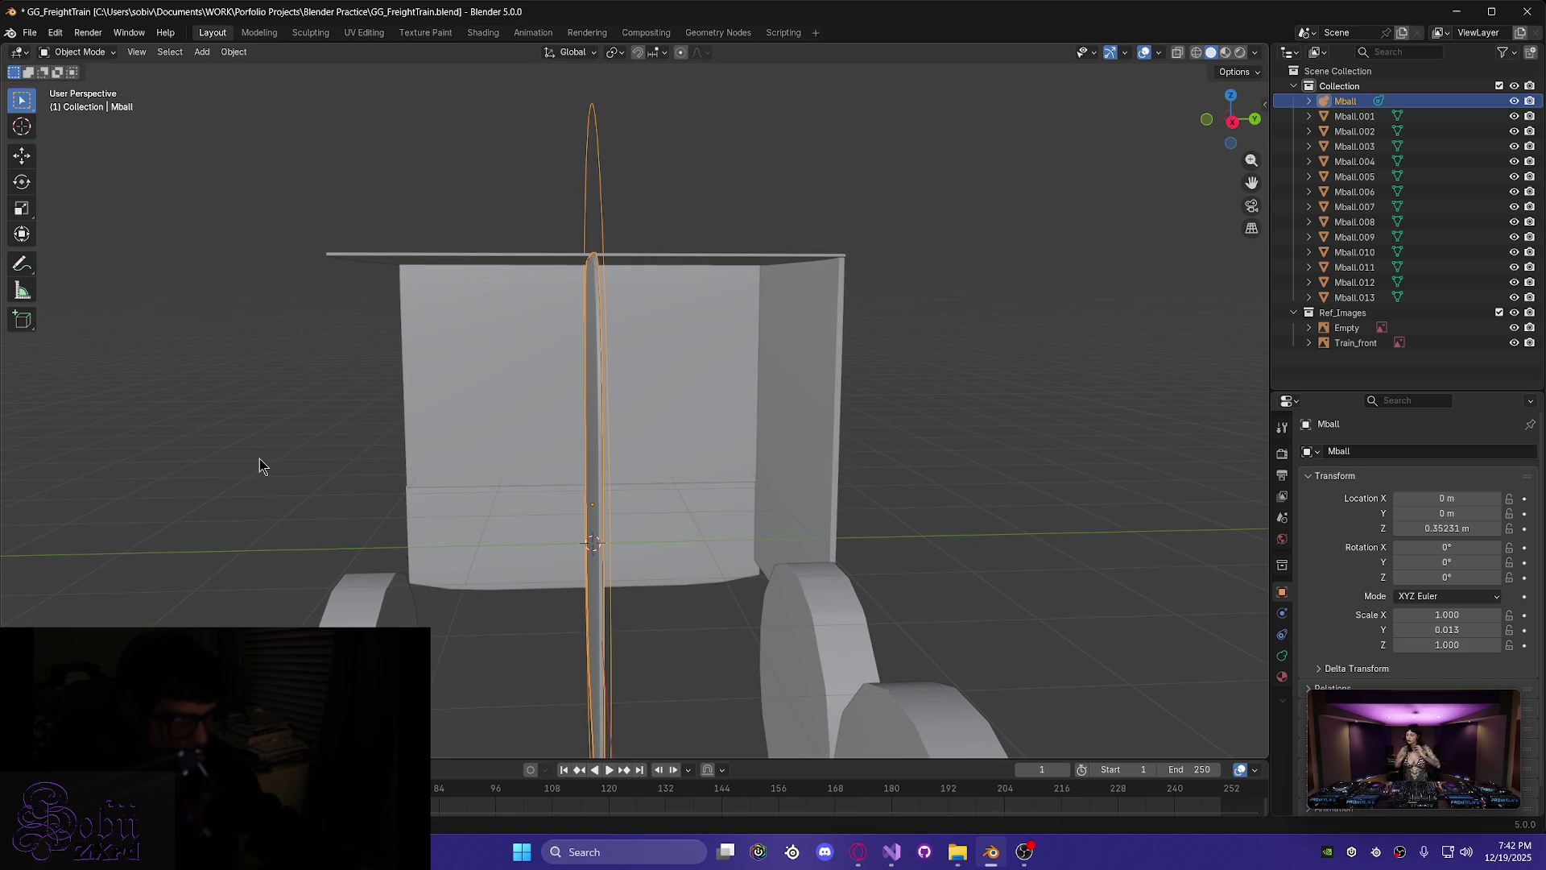
key("g")
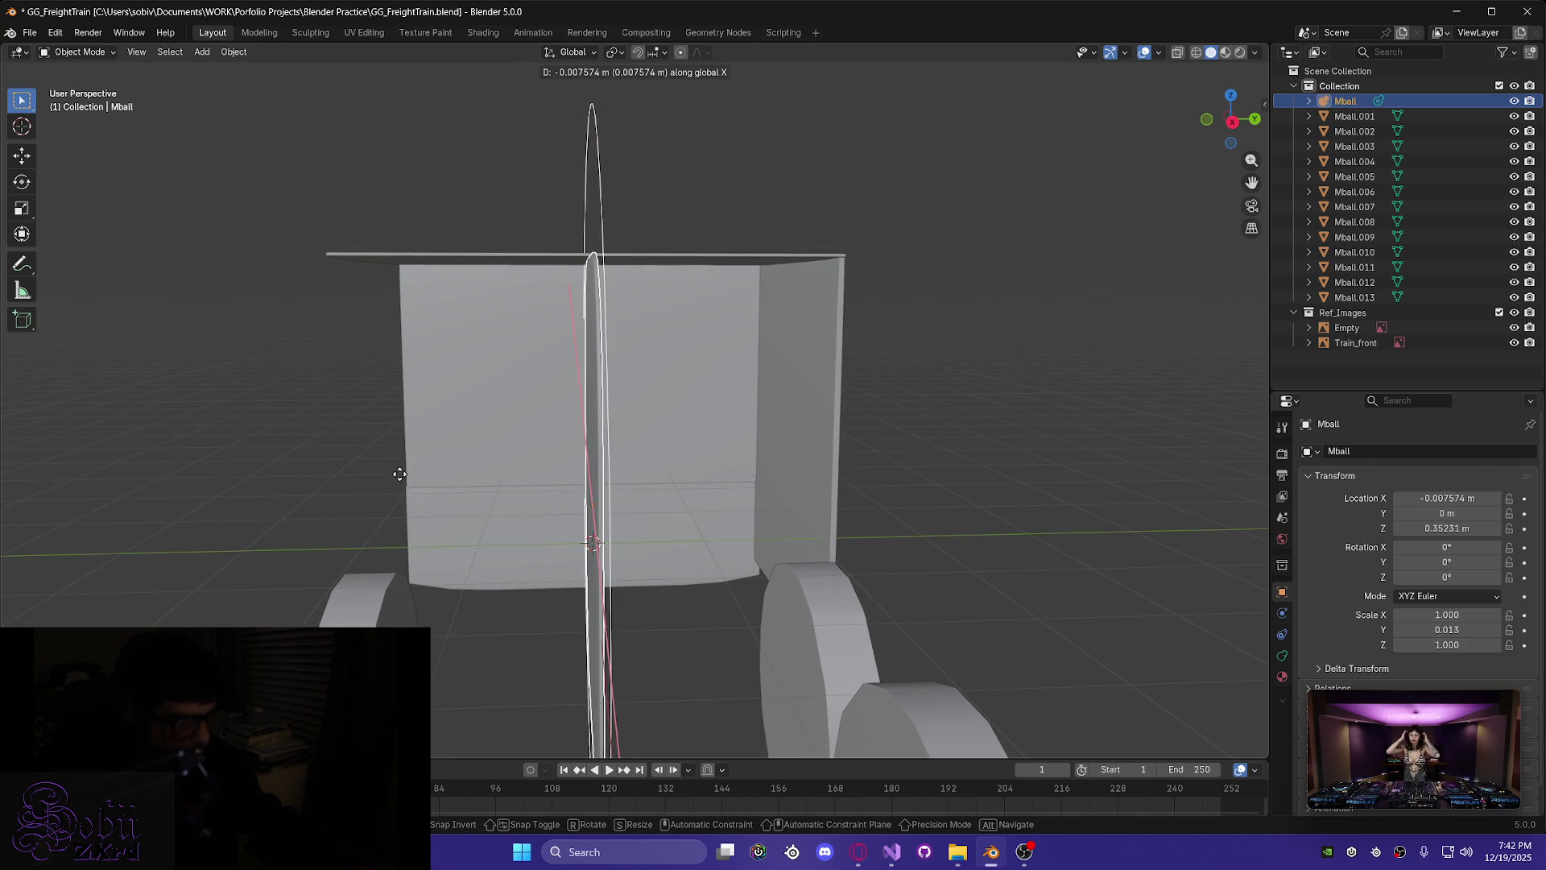
right_click(418, 483)
key("g")
key("y")
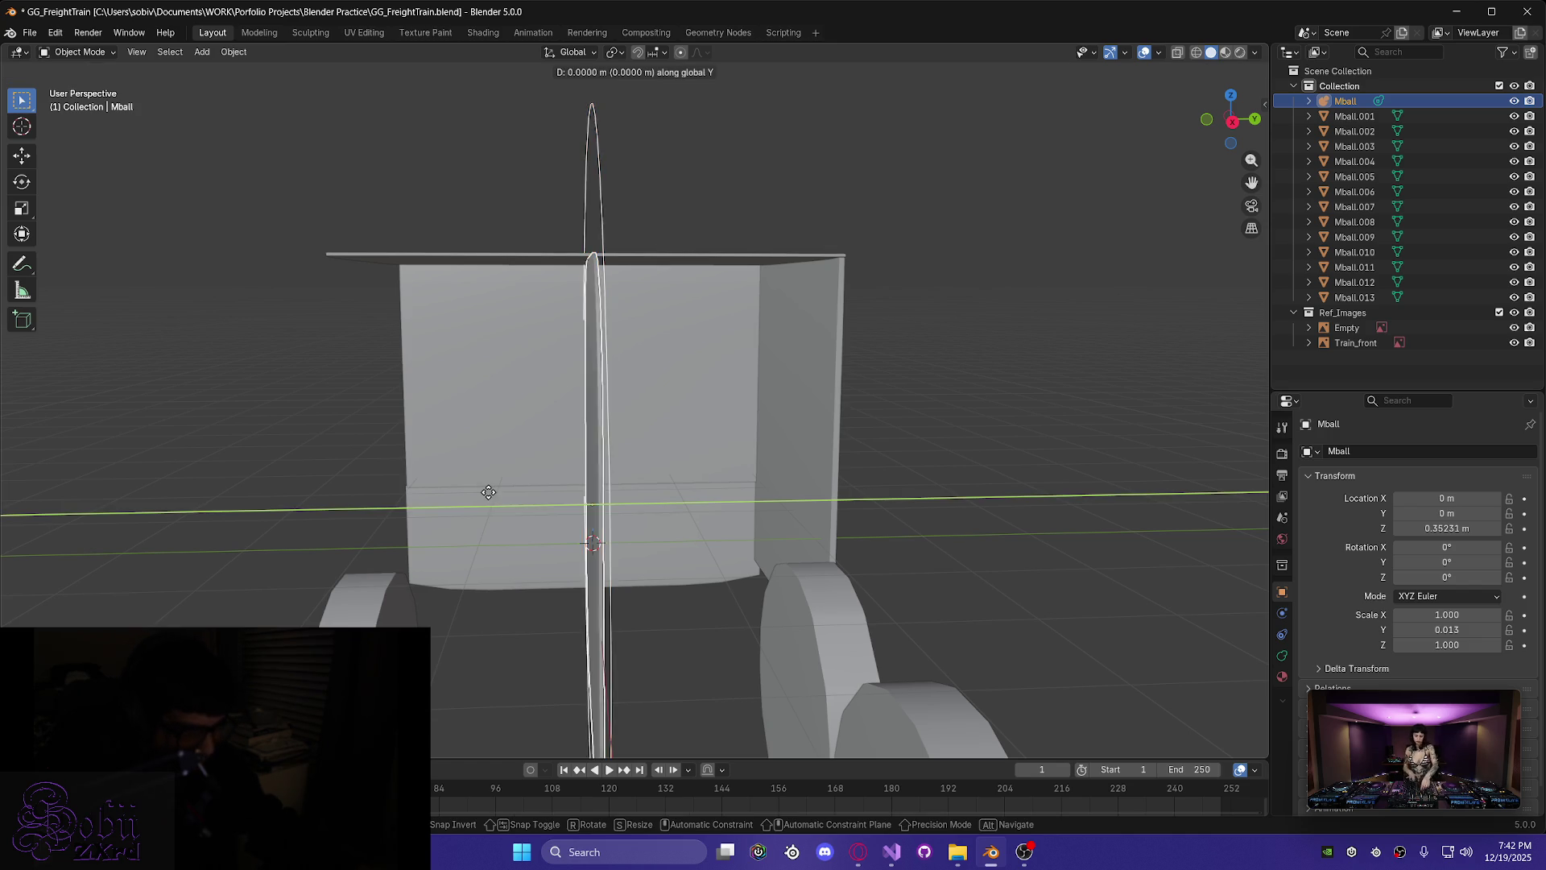
left_click(138, 483)
mouse_move(273, 522)
middle_mouse_down()
mouse_move(476, 543)
mouse_move(433, 475)
middle_mouse_up()
right_click(385, 447)
- Convert the metaball into a mesh and enter Edit Mode
mouse_move(385, 448)
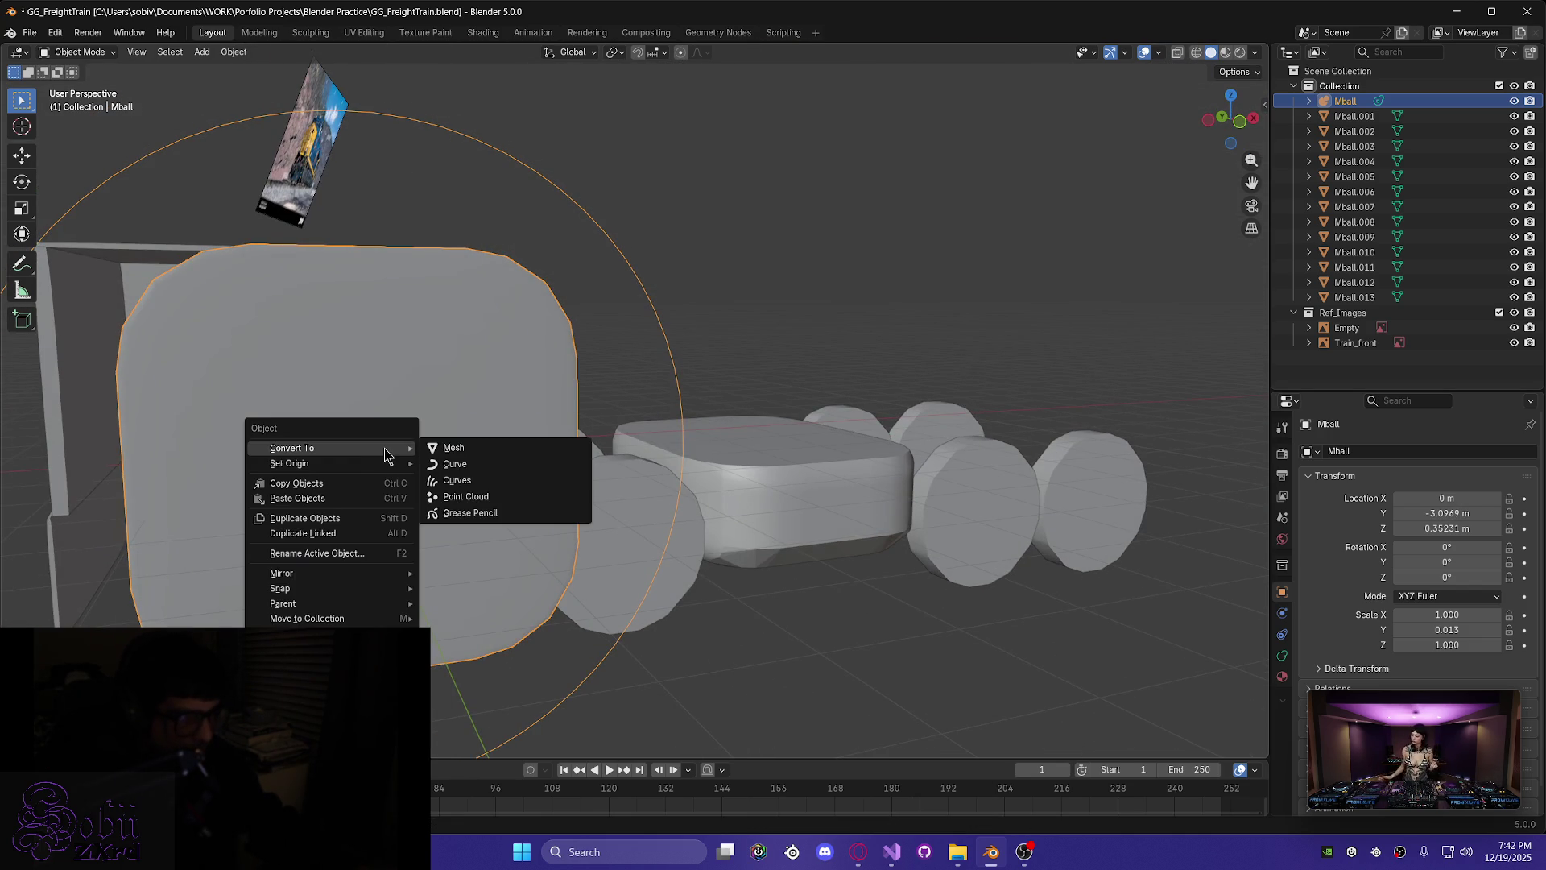
left_click(480, 449)
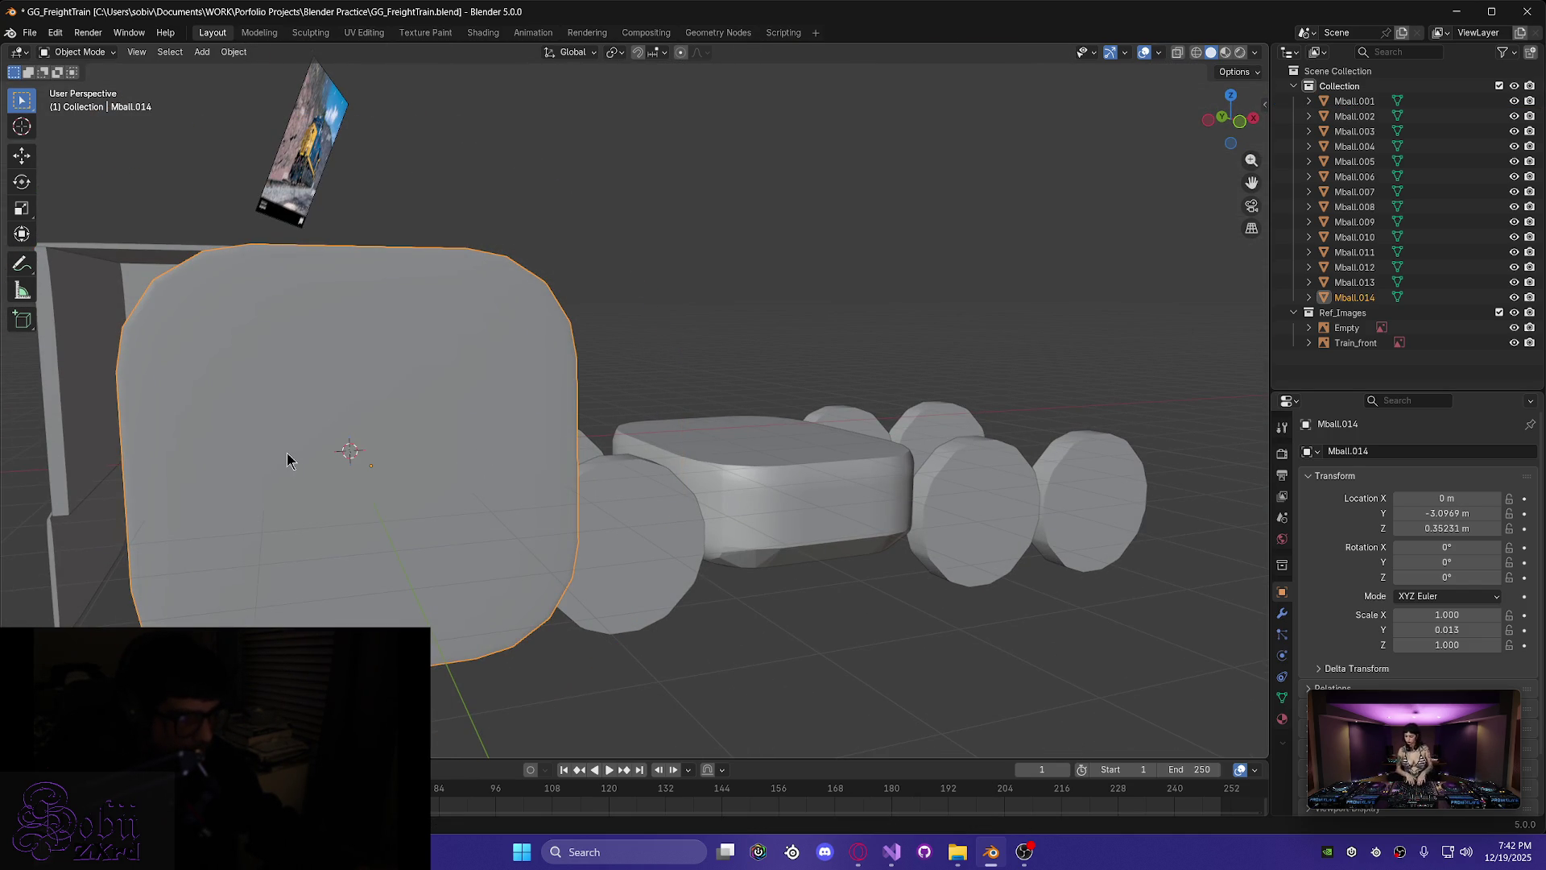
key("Tab")
middle_click_drag(282, 454, 234, 421)
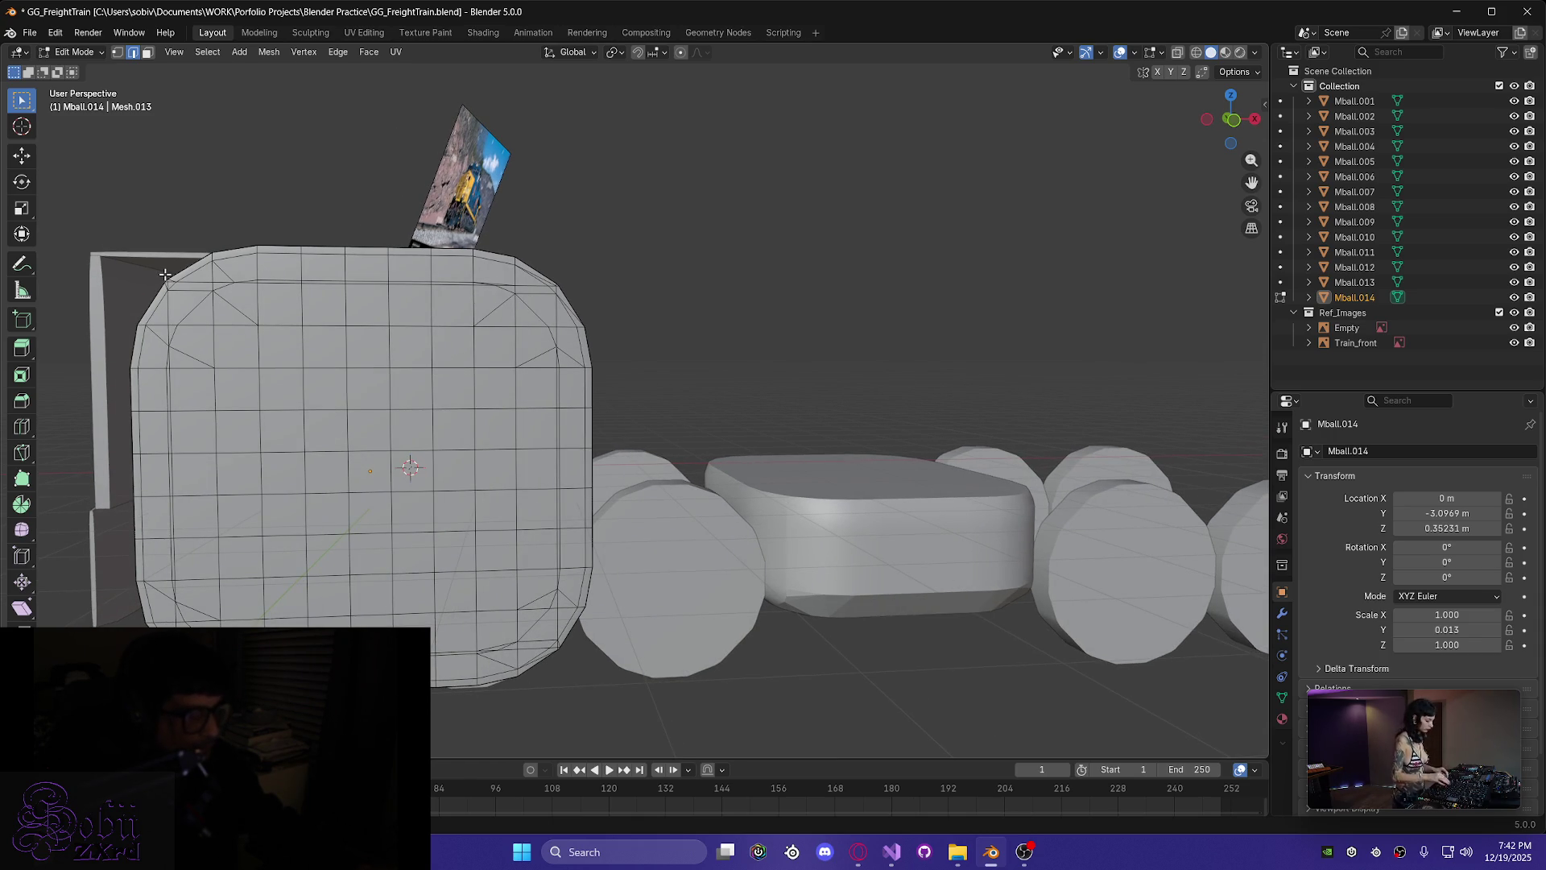
- In Face select, box-select the first face columns along the plate's left edge
left_click_drag(166, 274, 247, 636)
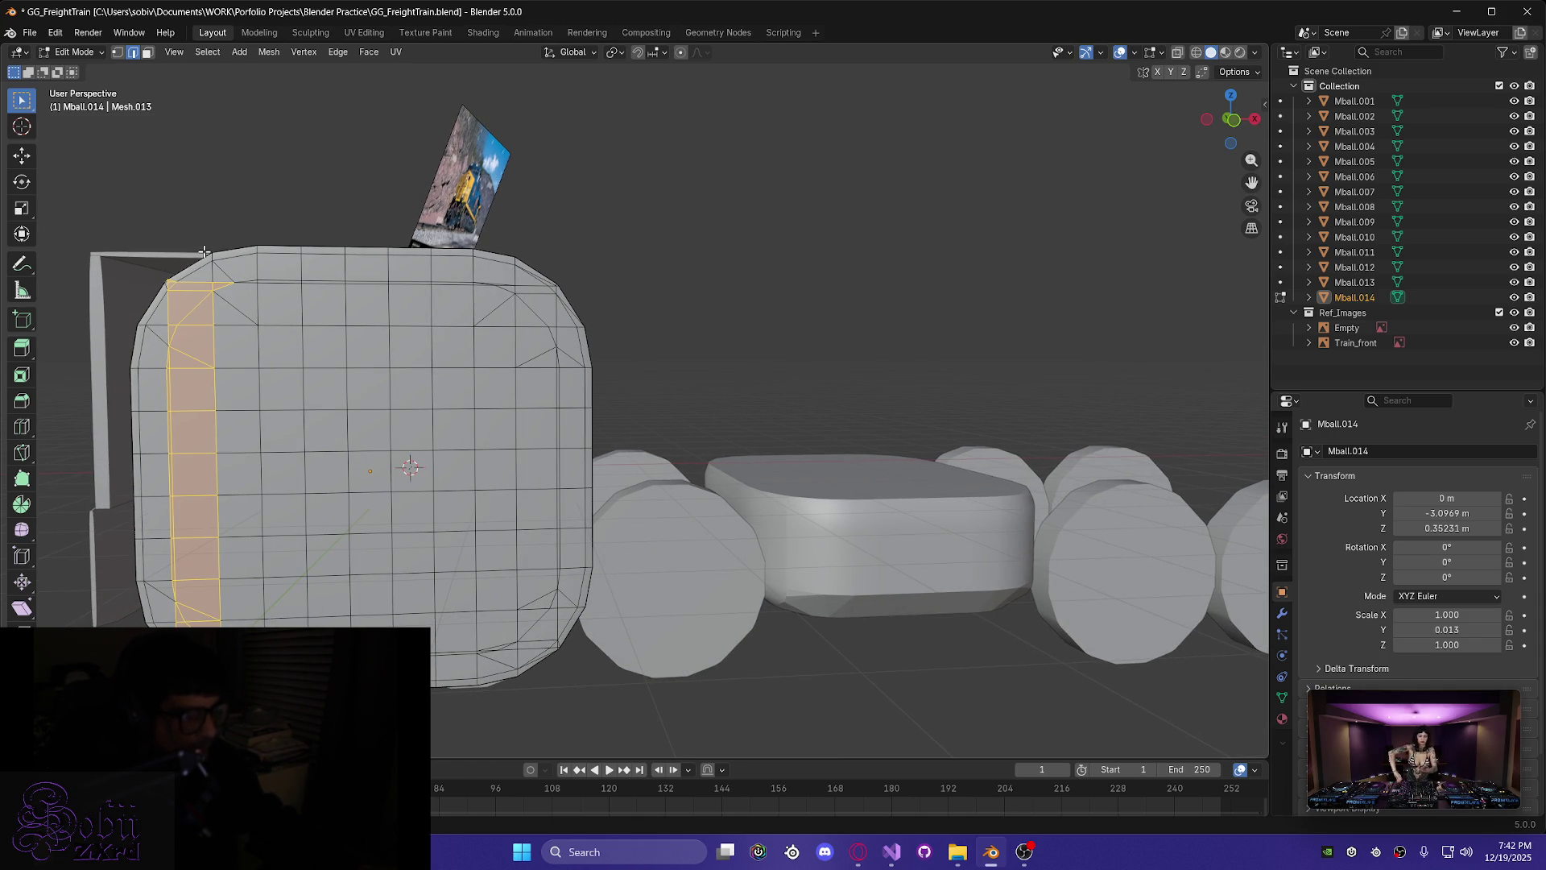
left_click_drag(254, 628, 260, 413, "shift")
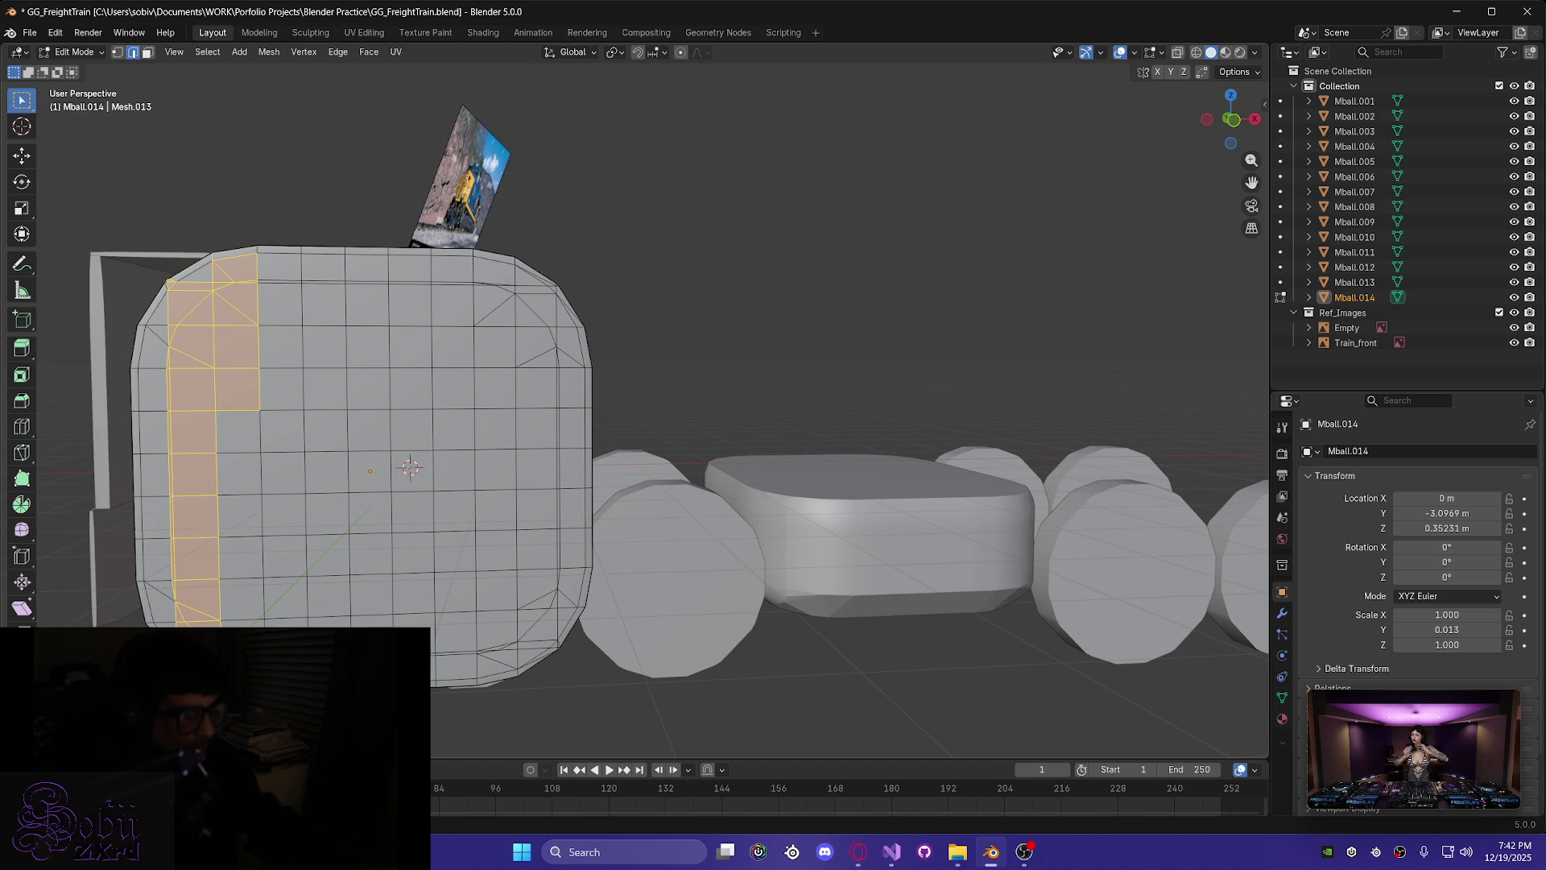
left_click(149, 53)
middle_click_drag(198, 440, 207, 395)
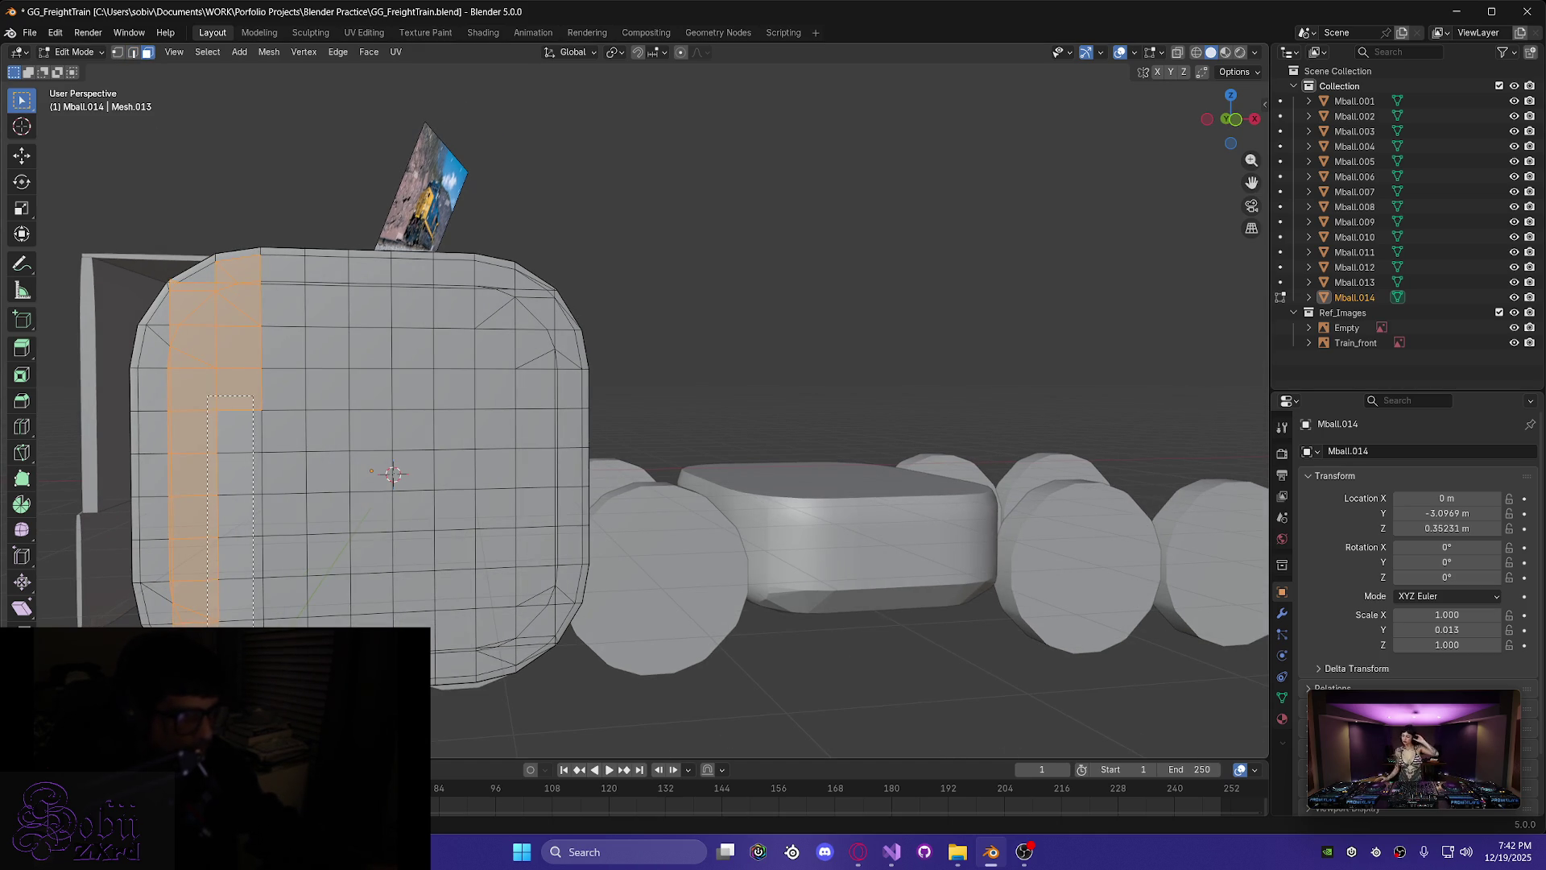
left_click_drag(207, 395, 207, 394, "shift")
middle_click_drag(207, 394, 352, 441)
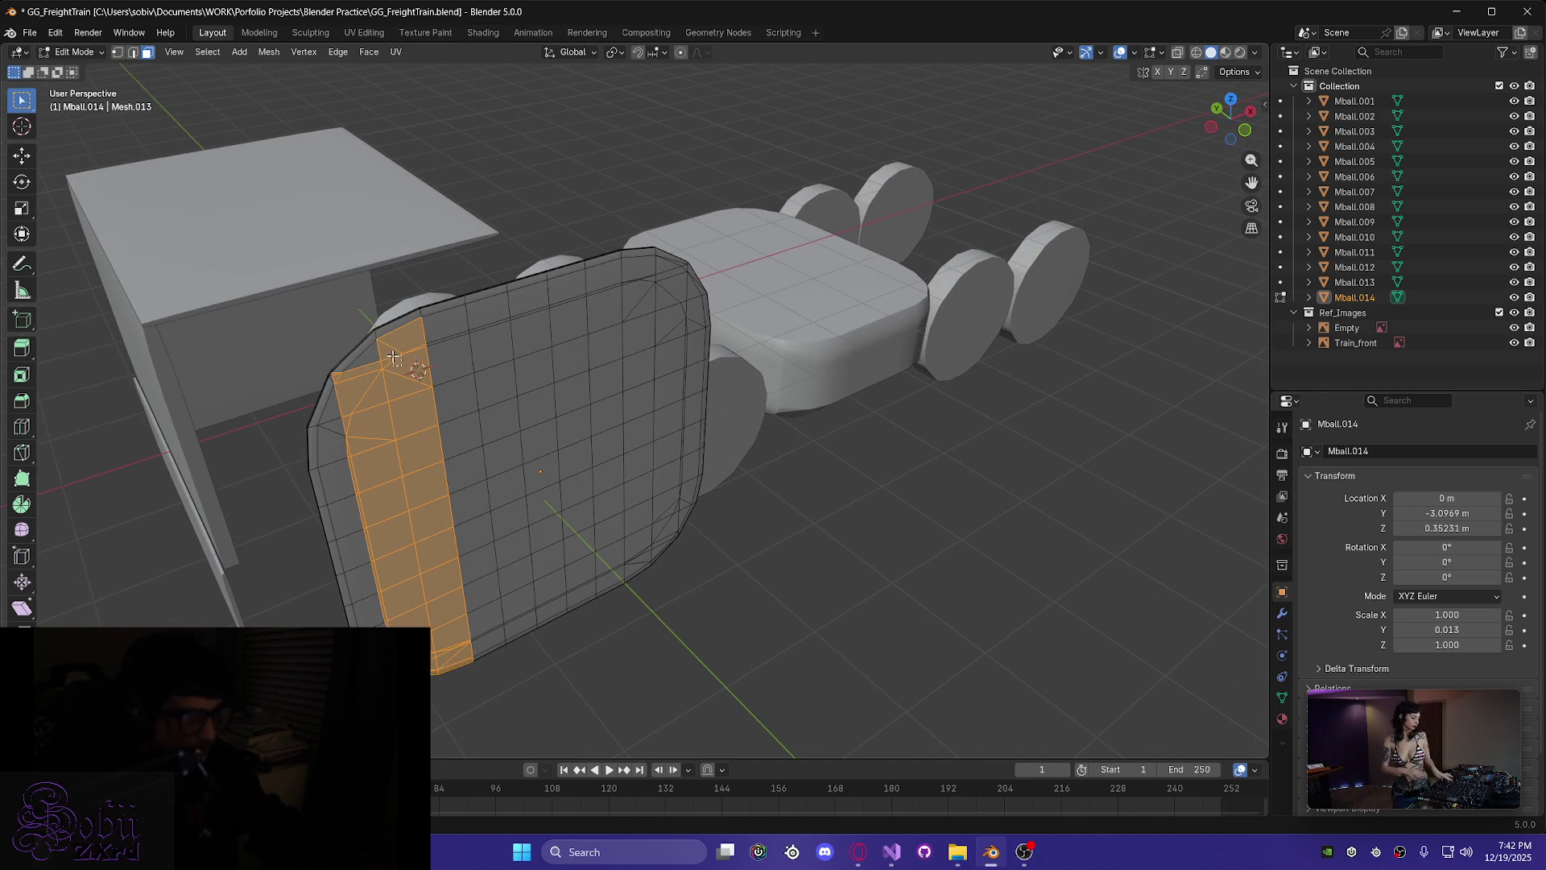
- Add further left-edge face columns of the plate to the selection
left_click_drag(348, 323, 348, 323, "shift")
middle_click_drag(355, 437, 361, 382)
left_click_drag(314, 382, 364, 636, "shift")
mouse_move(365, 419)
middle_mouse_down()
mouse_move(352, 347)
mouse_move(169, 413)
mouse_move(507, 445)
mouse_move(478, 435)
middle_mouse_up()
left_click_drag(409, 406, 410, 407, "shift")
middle_click_drag(409, 406, 585, 476)
mouse_move(478, 499)
middle_mouse_down()
mouse_move(604, 504)
mouse_move(704, 535)
mouse_move(505, 545)
mouse_move(725, 532)
middle_mouse_up()
mouse_move(284, 554)
middle_mouse_down()
mouse_move(732, 559)
mouse_move(529, 510)
middle_mouse_up()
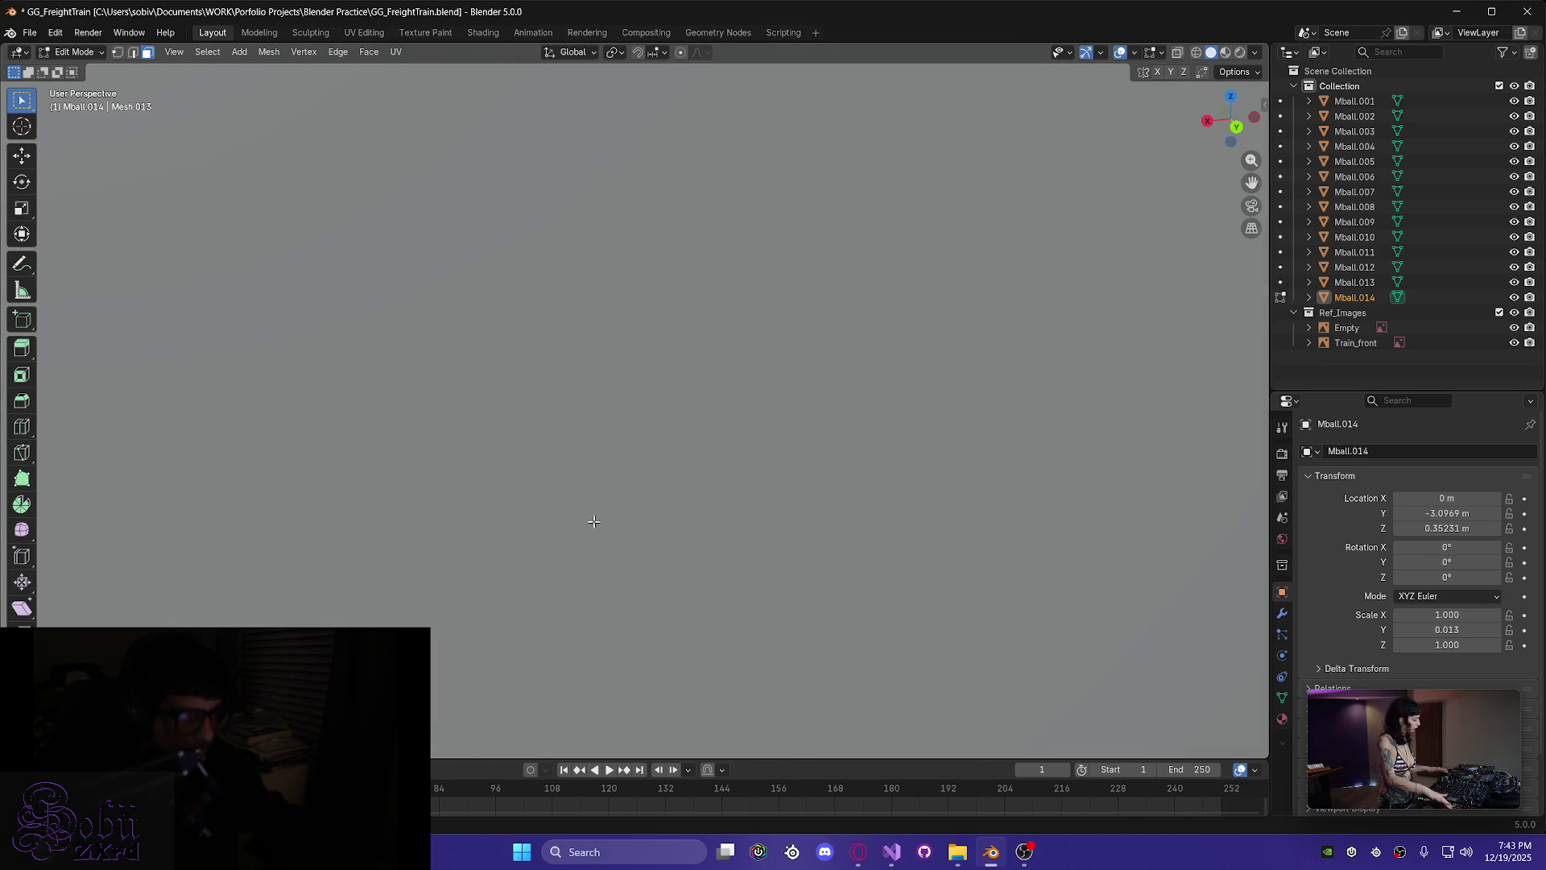
scroll(563, 510, "down", 5)
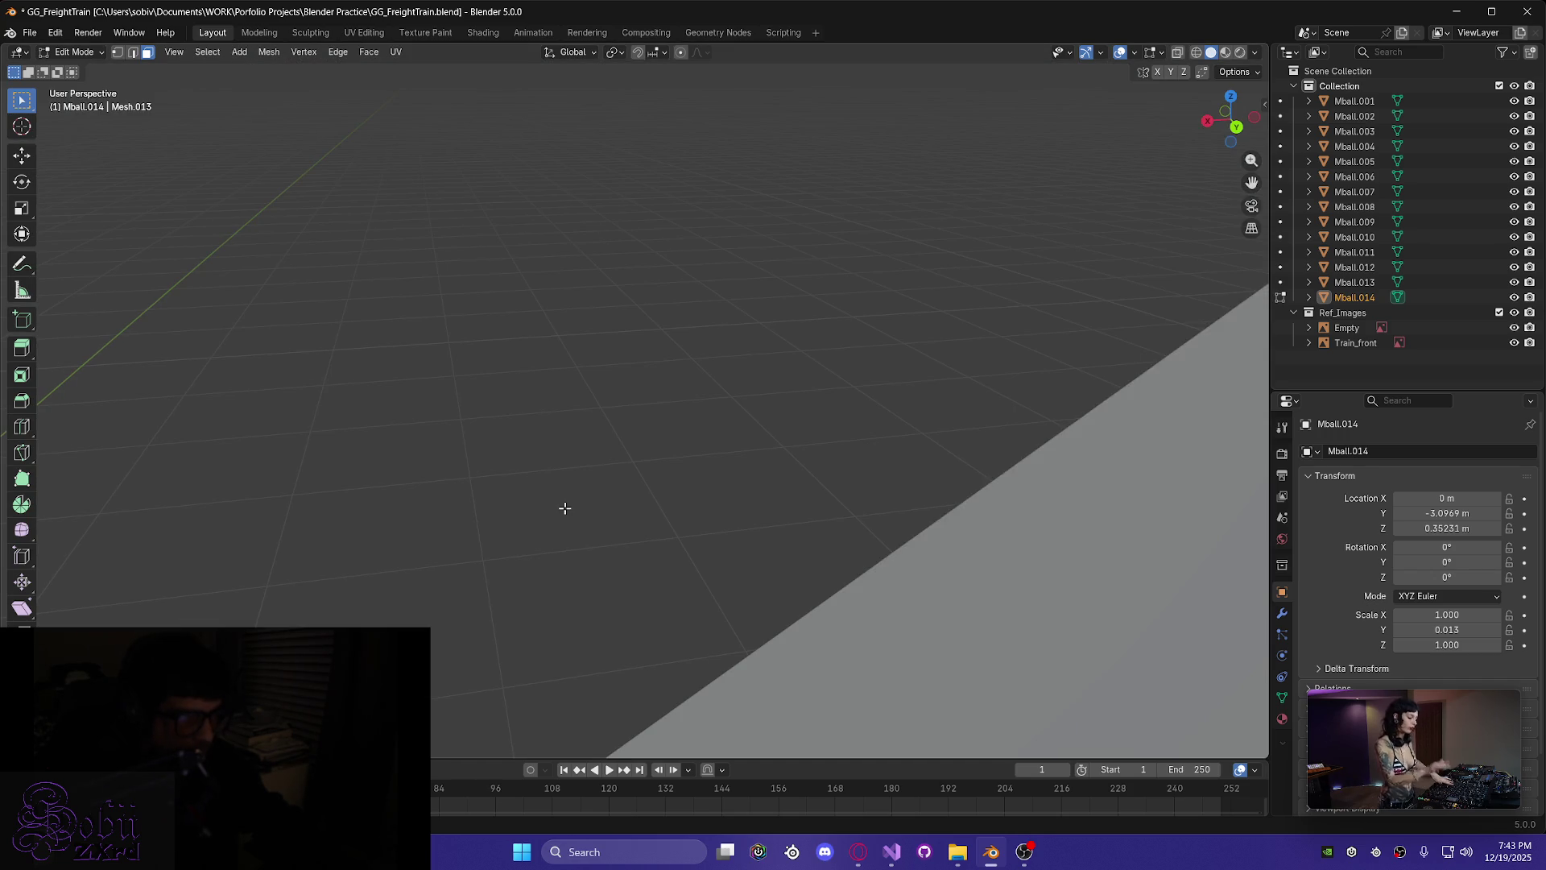
- Box-select a block of the plate's left border faces plus its lower strip
scroll(565, 508, "down", 3)
mouse_move(535, 504)
middle_mouse_down()
mouse_move(296, 473)
mouse_move(644, 556)
mouse_move(513, 525)
mouse_move(555, 422)
mouse_move(613, 428)
middle_mouse_up()
scroll(556, 423, "up", 6)
mouse_move(710, 453)
middle_mouse_down()
mouse_move(465, 455)
mouse_move(532, 421)
mouse_move(647, 426)
mouse_move(207, 380)
mouse_move(242, 387)
middle_mouse_up()
scroll(493, 445, "down", 2)
scroll(533, 420, "down", 2)
scroll(534, 417, "up", 3)
scroll(593, 418, "down", 2)
middle_click_drag(592, 435, 586, 472)
mouse_move(551, 221)
middle_mouse_down()
mouse_move(552, 248)
mouse_move(600, 121)
middle_mouse_up()
mouse_move(582, 71)
left_mouse_down()
mouse_move(709, 179)
mouse_move(770, 352)
mouse_move(812, 749)
left_mouse_up()
middle_click_drag(762, 662, 612, 640)
mouse_move(574, 564)
left_mouse_down("shift")
mouse_move(699, 683)
mouse_move(708, 717)
left_mouse_up("shift")
mouse_move(708, 717)
middle_mouse_down()
mouse_move(636, 612)
mouse_move(570, 693)
mouse_move(498, 385)
mouse_move(494, 403)
mouse_move(439, 378)
middle_mouse_up()
- Add the remaining lower border faces and the thin bevel strip face to the selection
mouse_move(398, 288)
left_mouse_down("shift")
mouse_move(657, 641)
mouse_move(609, 694)
left_mouse_up("shift")
middle_click_drag(535, 665, 505, 313, "shift")
left_click_drag(584, 687, 640, 717, "shift")
mouse_move(640, 717)
middle_mouse_down()
mouse_move(524, 636)
mouse_move(433, 539)
middle_mouse_up()
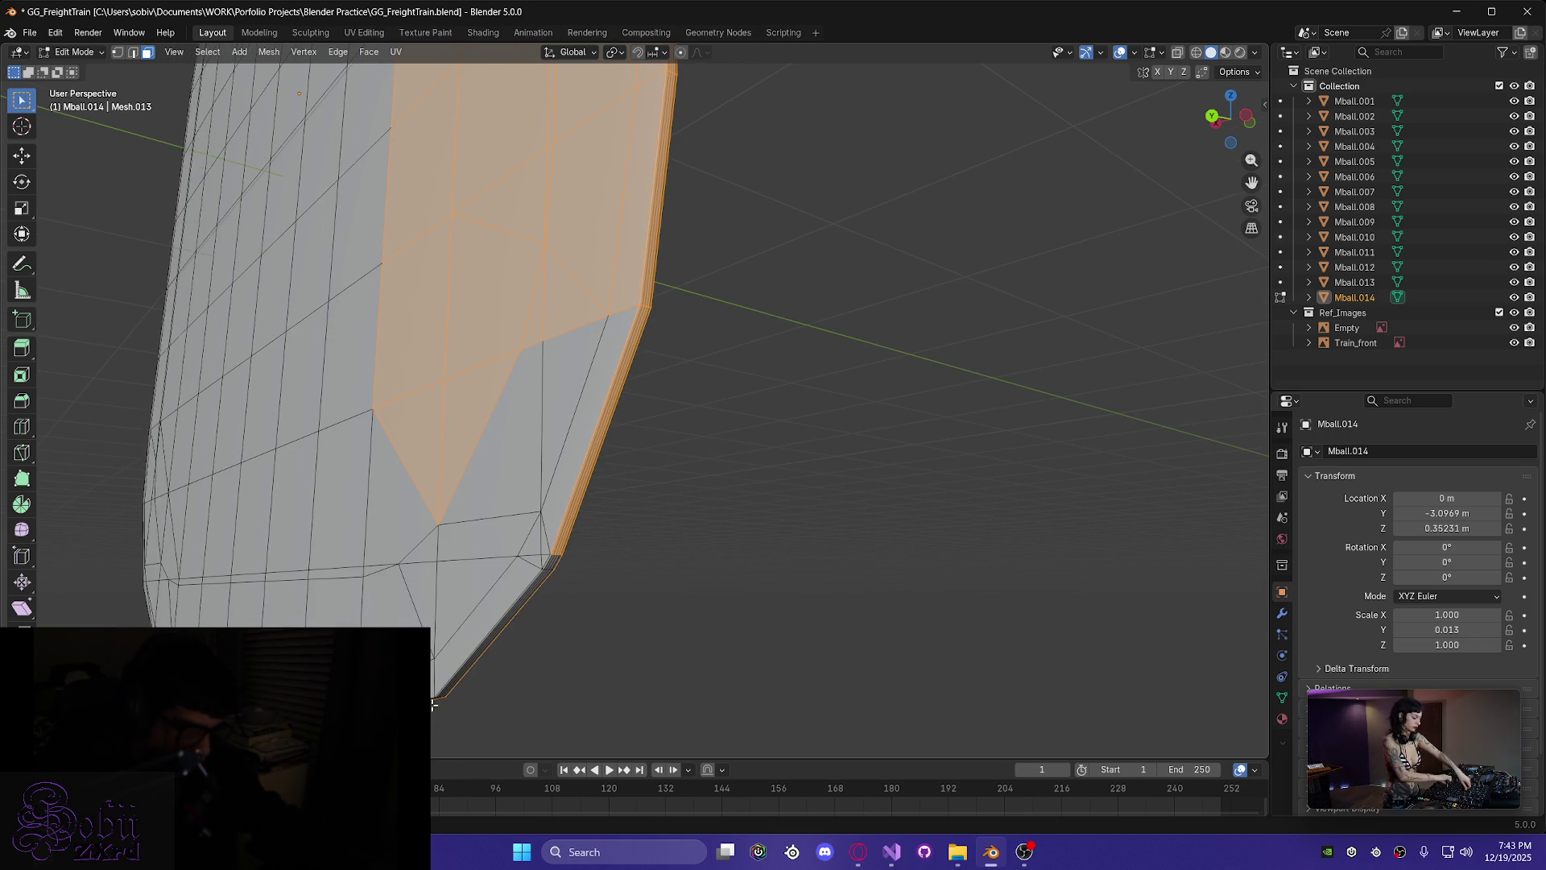
mouse_move(536, 687)
left_mouse_down()
mouse_move(440, 605)
mouse_move(387, 375)
left_mouse_up()
left_click_drag(598, 451, 597, 452)
mouse_move(673, 620)
middle_mouse_down()
mouse_move(469, 401)
mouse_move(484, 422)
middle_mouse_up()
left_click(547, 552, "shift")
mouse_move(536, 597)
middle_mouse_down()
mouse_move(483, 418)
mouse_move(548, 379)
mouse_move(565, 424)
middle_mouse_up()
mouse_move(604, 230)
middle_mouse_down()
mouse_move(645, 666)
mouse_move(492, 601)
mouse_move(563, 525)
mouse_move(677, 469)
mouse_move(693, 442)
mouse_move(555, 465)
mouse_move(553, 480)
middle_mouse_up()
scroll(551, 492, "down", 6)
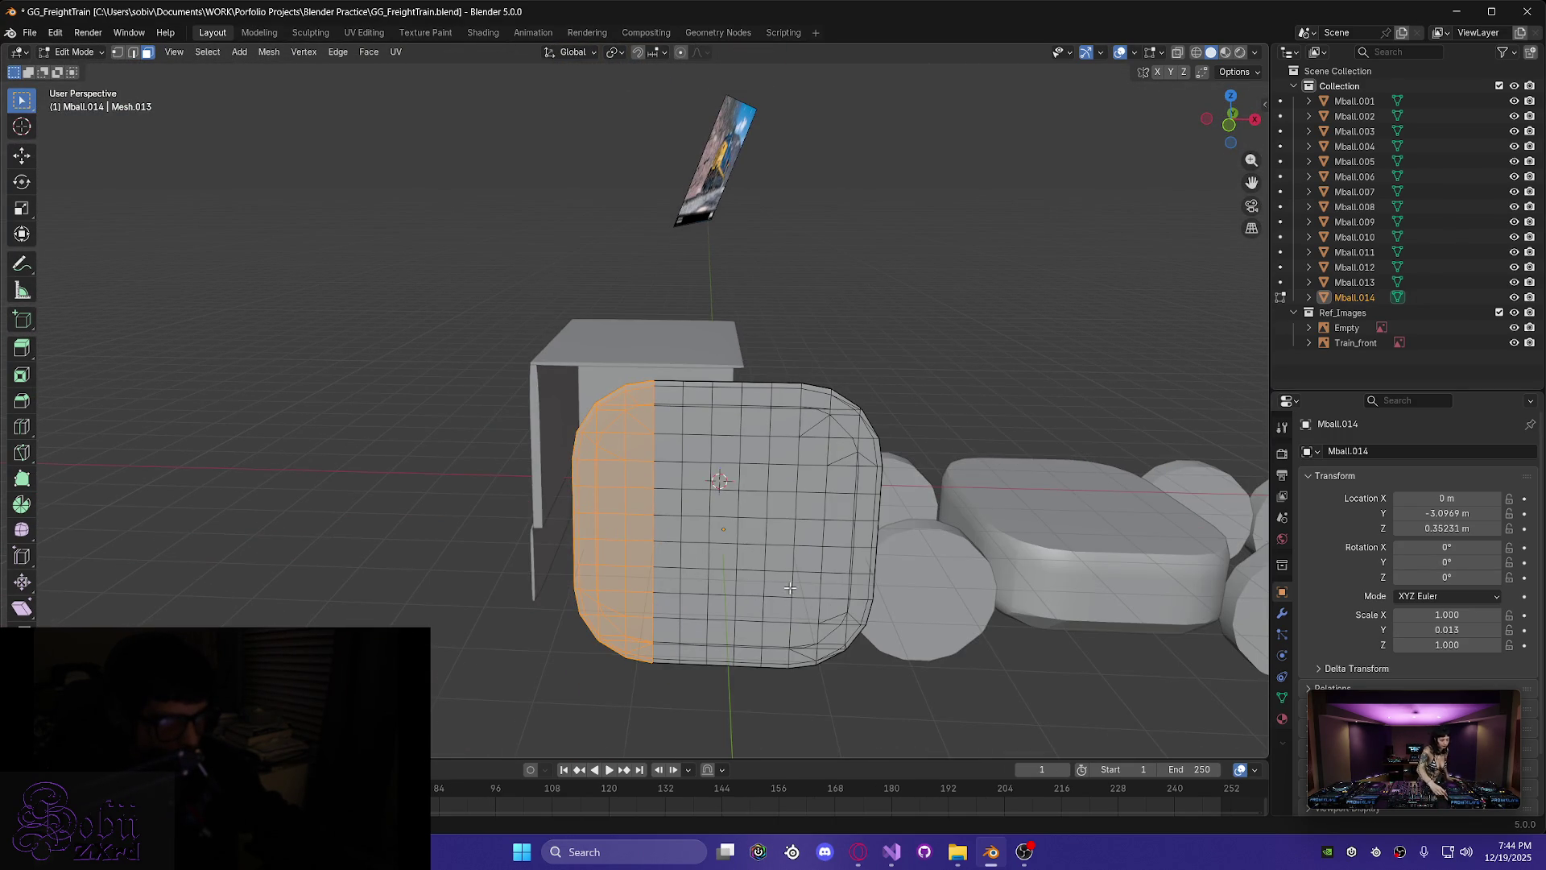
- Add the plate's right curved border faces and the left-strip faces to the selection
middle_click_drag(792, 588, 563, 516)
scroll(553, 512, "up", 4)
mouse_move(492, 295)
left_mouse_down("shift")
mouse_move(656, 620)
mouse_move(683, 717)
left_mouse_up("shift")
mouse_move(683, 717)
middle_mouse_down()
mouse_move(518, 637)
mouse_move(459, 632)
middle_mouse_up()
scroll(626, 587, "up", 3)
mouse_move(545, 601)
middle_mouse_down()
mouse_move(413, 499)
mouse_move(301, 483)
mouse_move(393, 547)
middle_mouse_up()
left_click(410, 477, "shift")
mouse_move(519, 396)
left_mouse_down("shift")
mouse_move(550, 629)
mouse_move(654, 691)
mouse_move(669, 623)
left_mouse_up("shift")
left_click_drag(663, 546, 602, 302, "shift")
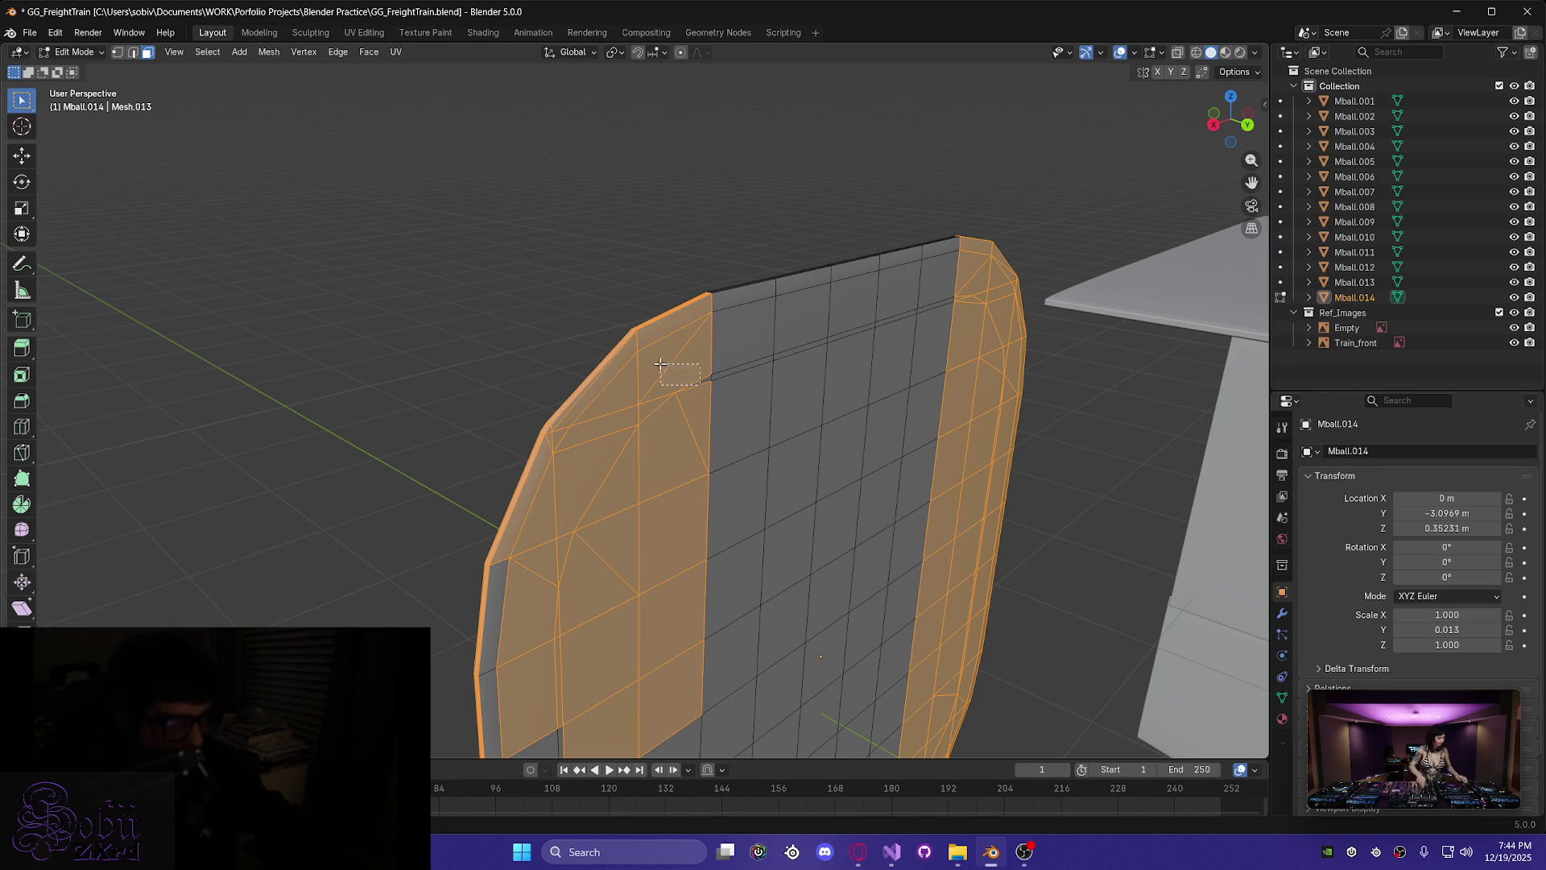
left_click_drag(527, 640, 451, 686, "shift")
mouse_move(324, 618)
middle_mouse_down()
mouse_move(464, 664)
mouse_move(447, 474)
mouse_move(421, 456)
middle_mouse_up()
mouse_move(405, 378)
left_mouse_down("shift")
mouse_move(499, 564)
mouse_move(500, 648)
left_mouse_up("shift")
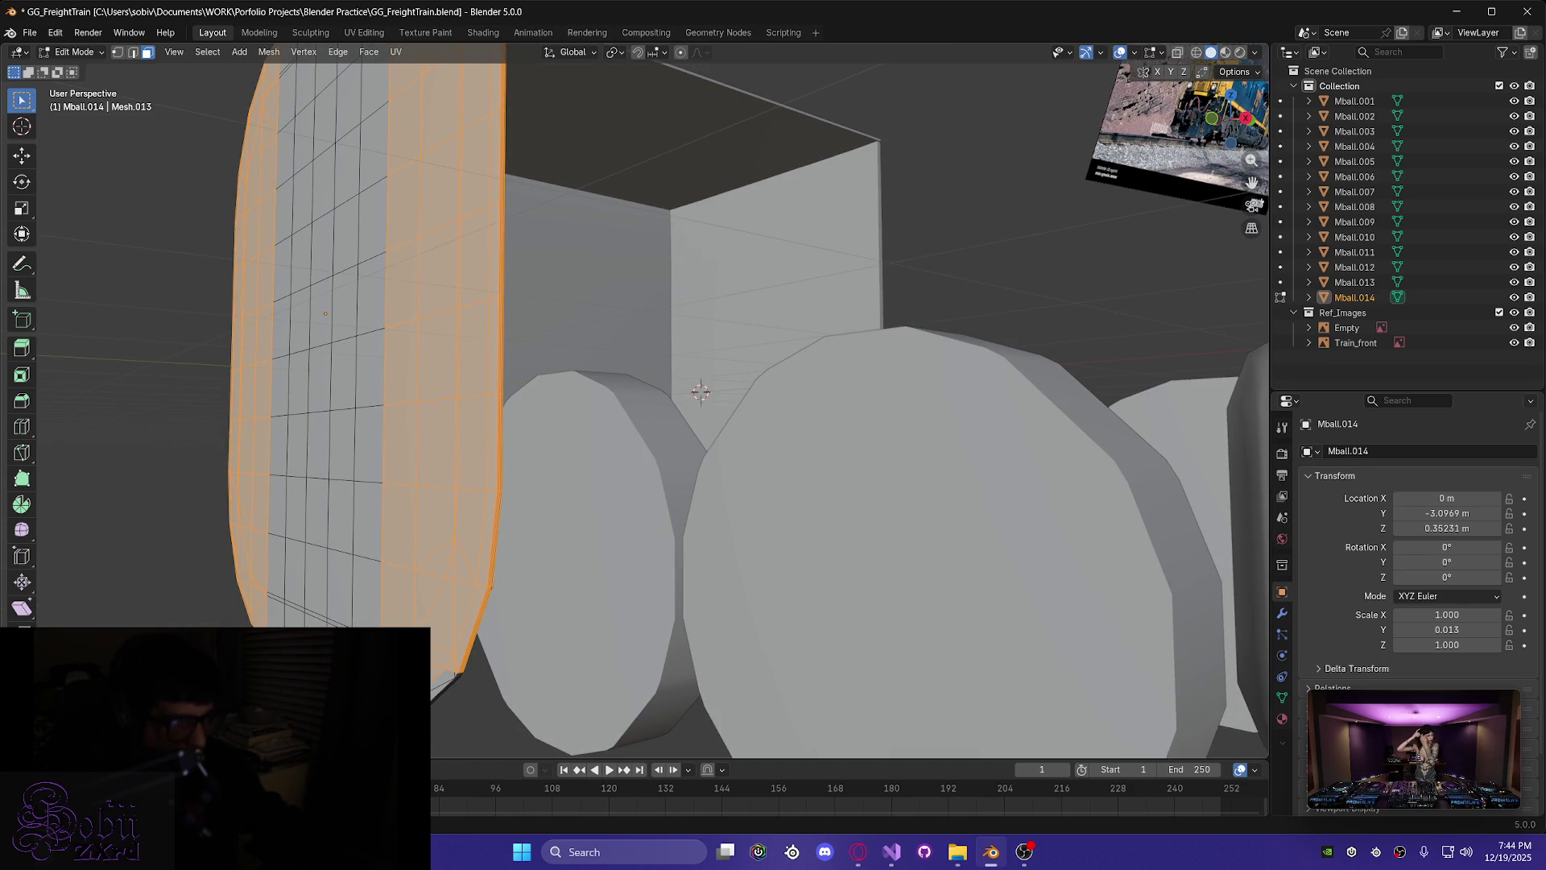
left_click_drag(438, 733, 450, 736, "shift")
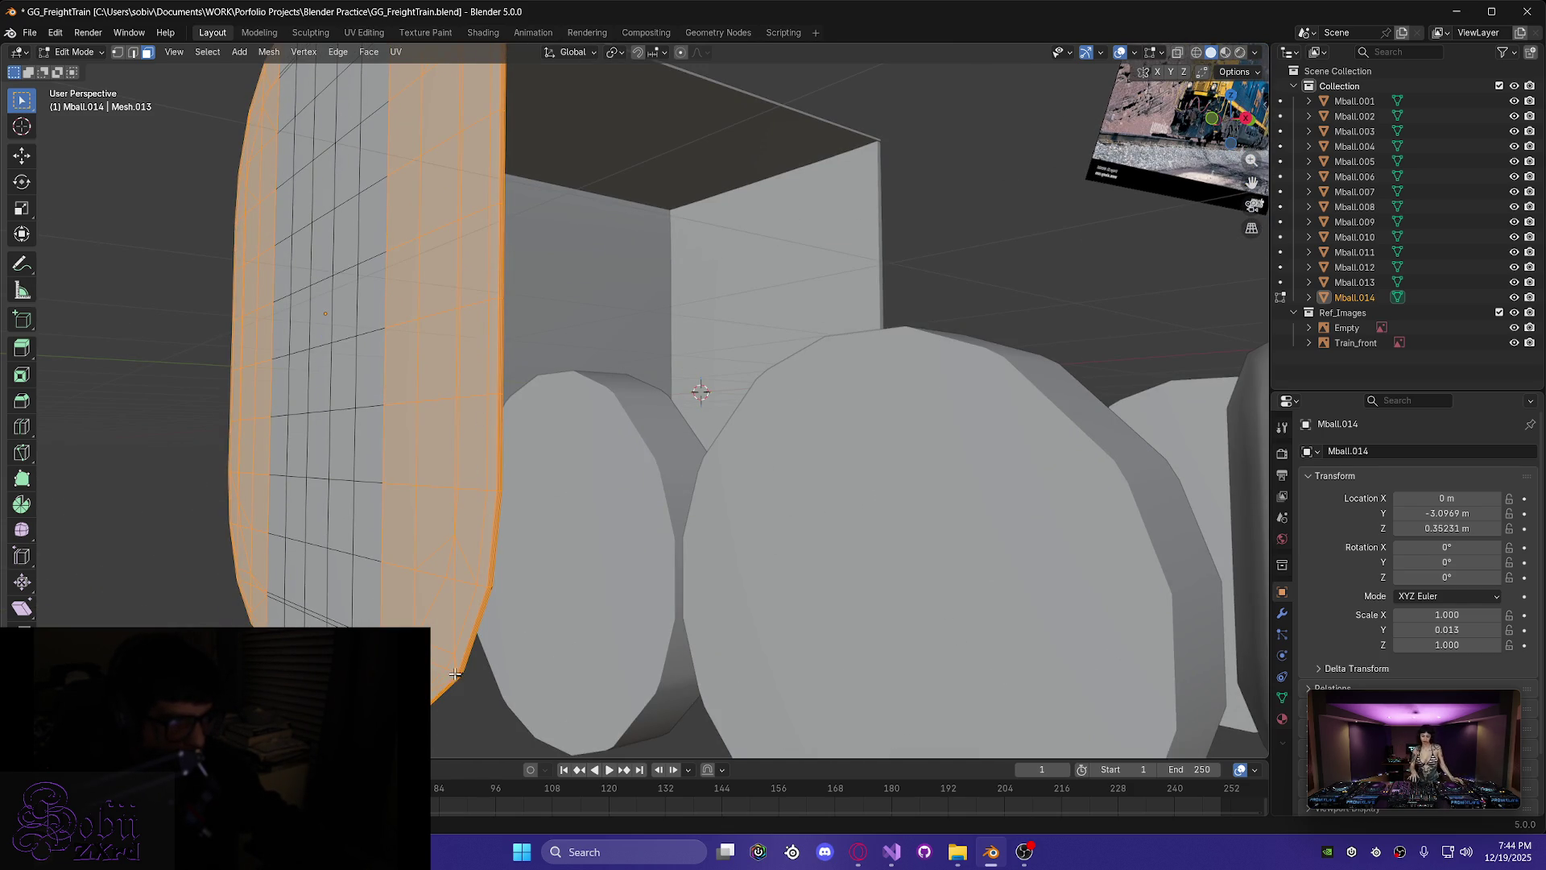
mouse_move(457, 716)
middle_mouse_down()
mouse_move(452, 516)
mouse_move(514, 526)
mouse_move(494, 448)
middle_mouse_up()
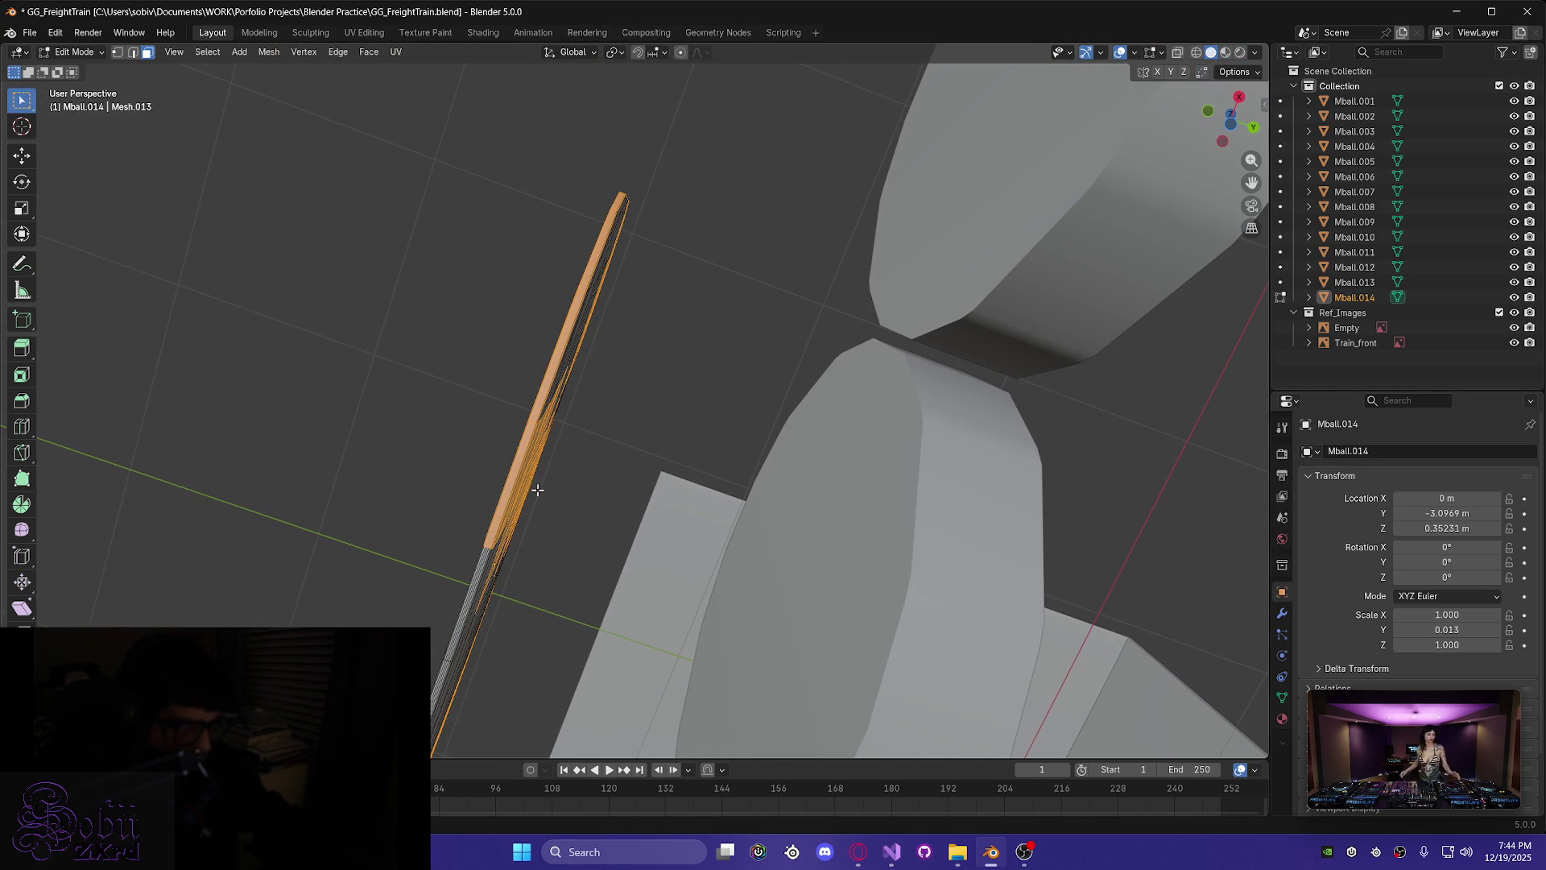
- Fill the remaining gaps in the lower and left border faces, leaving the middle grid unselected
left_click(512, 519, "shift")
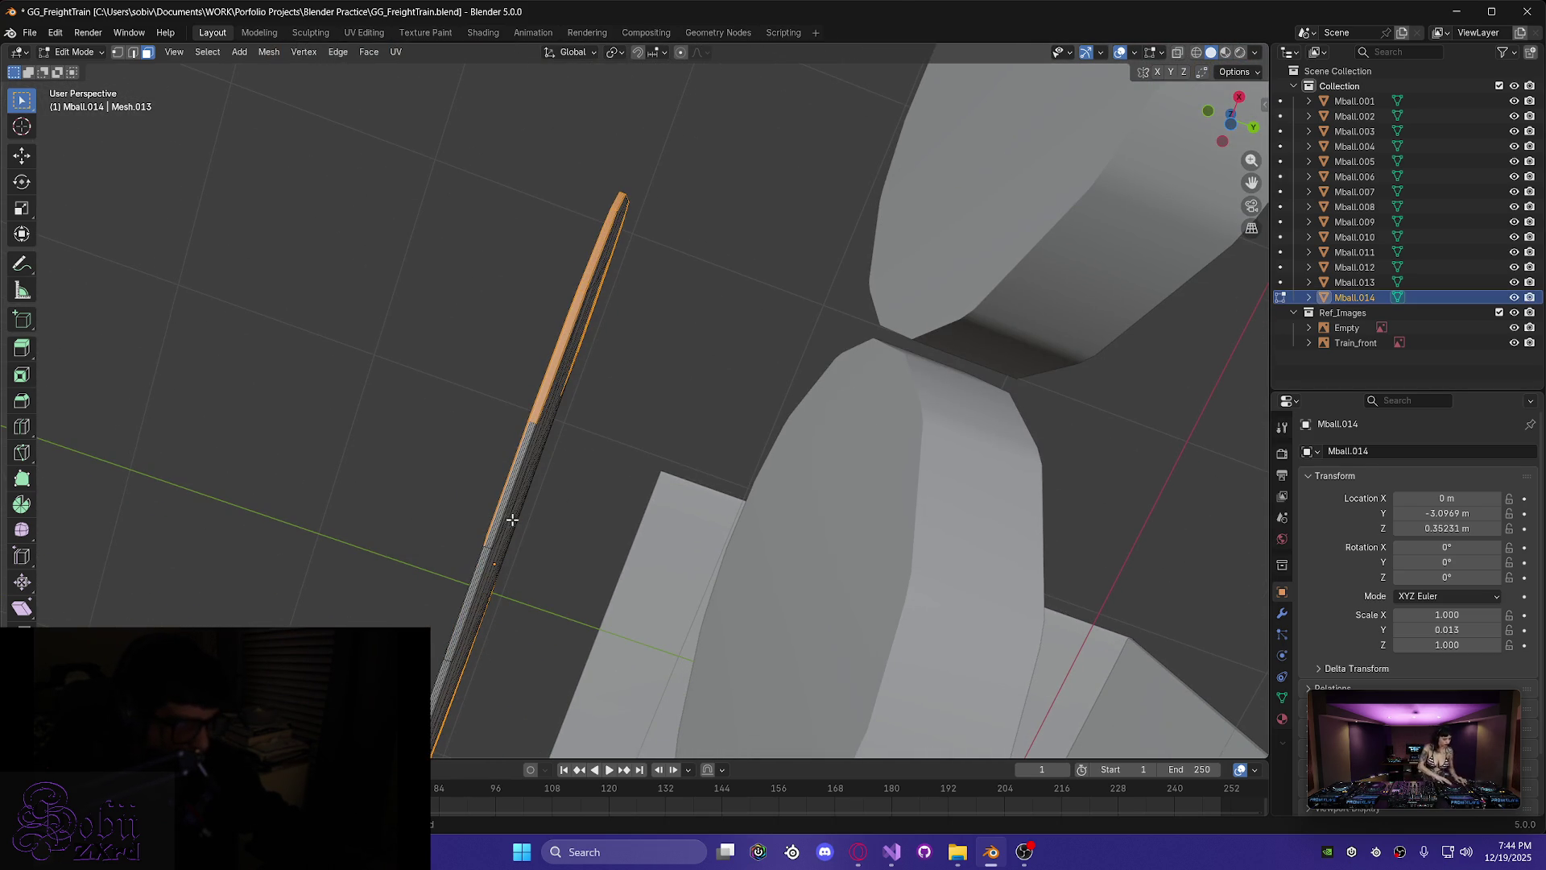
middle_click_drag(505, 489, 410, 581)
mouse_move(432, 618)
left_mouse_down()
mouse_move(407, 414)
mouse_move(418, 173)
mouse_move(393, 122)
left_mouse_up()
left_click_drag(458, 519, 454, 503, "shift")
mouse_move(461, 387)
left_mouse_down("shift")
mouse_move(490, 278)
mouse_move(484, 209)
left_mouse_up("shift")
left_click_drag(357, 339, 311, 150, "shift")
mouse_move(367, 520)
left_mouse_down("shift")
mouse_move(292, 354)
mouse_move(285, 211)
left_mouse_up("shift")
mouse_move(320, 276)
middle_mouse_down()
mouse_move(915, 113)
mouse_move(369, 438)
mouse_move(390, 400)
mouse_move(264, 298)
mouse_move(227, 171)
middle_mouse_up()
mouse_move(520, 548)
middle_mouse_down()
mouse_move(517, 493)
mouse_move(580, 645)
mouse_move(542, 563)
mouse_move(615, 486)
mouse_move(523, 443)
mouse_move(484, 286)
middle_mouse_up()
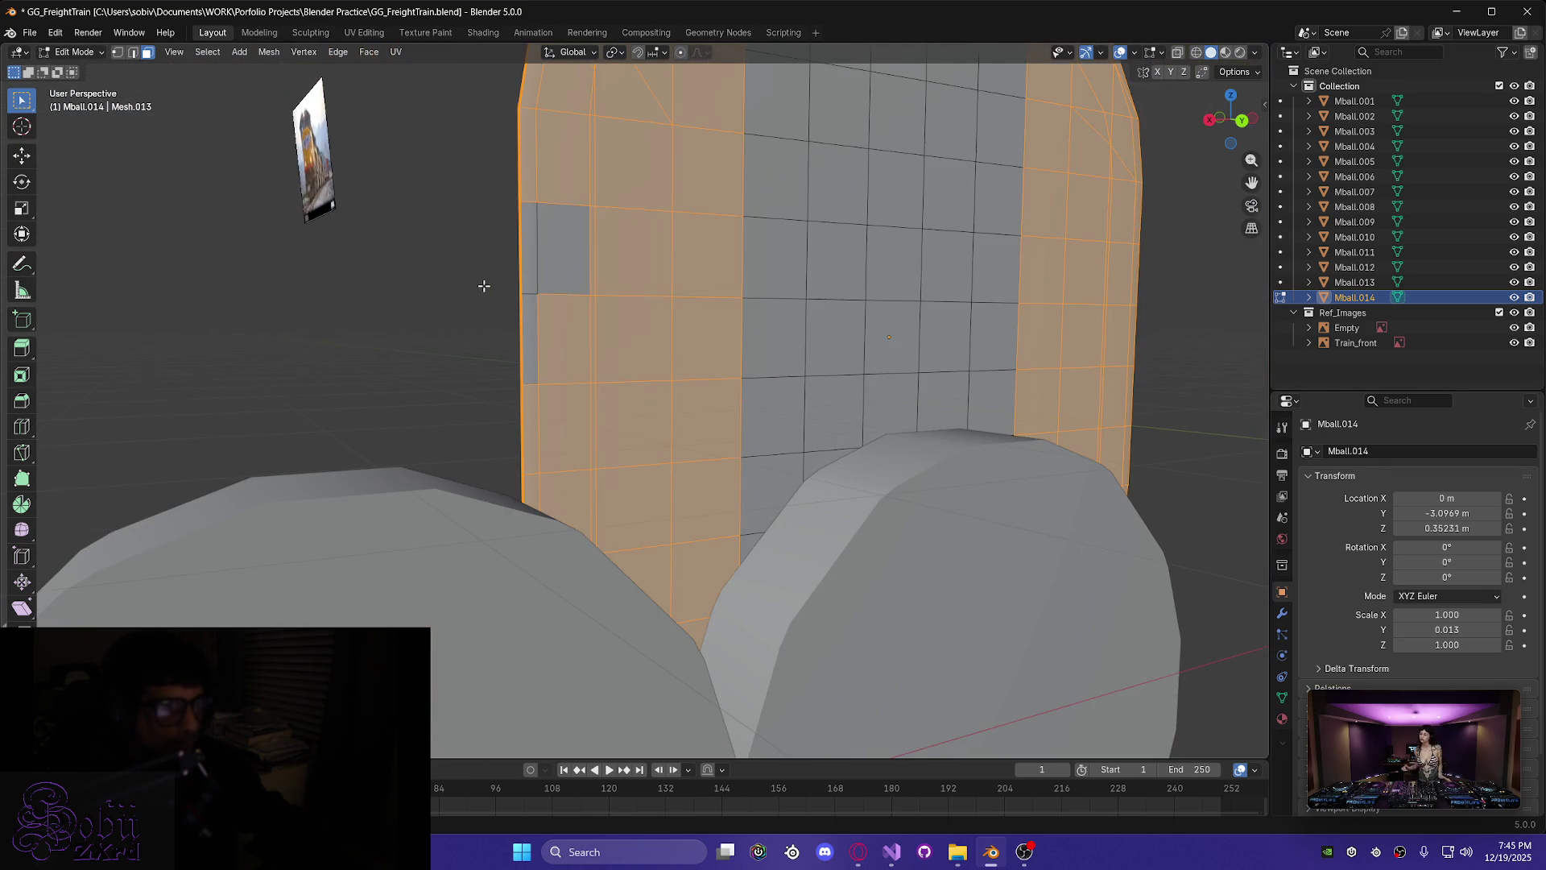
- Delete the selected curved border faces from the plate
mouse_move(539, 242)
middle_mouse_down()
mouse_move(556, 314)
mouse_move(549, 300)
mouse_move(621, 288)
middle_mouse_up()
mouse_move(543, 211)
middle_mouse_down()
mouse_move(564, 451)
mouse_move(753, 415)
mouse_move(668, 463)
mouse_move(725, 451)
mouse_move(743, 490)
mouse_move(651, 612)
mouse_move(430, 534)
mouse_move(440, 559)
mouse_move(411, 404)
mouse_move(380, 532)
mouse_move(299, 589)
middle_mouse_up()
key("x")
left_click(378, 536)
scroll(437, 497, "up", 8)
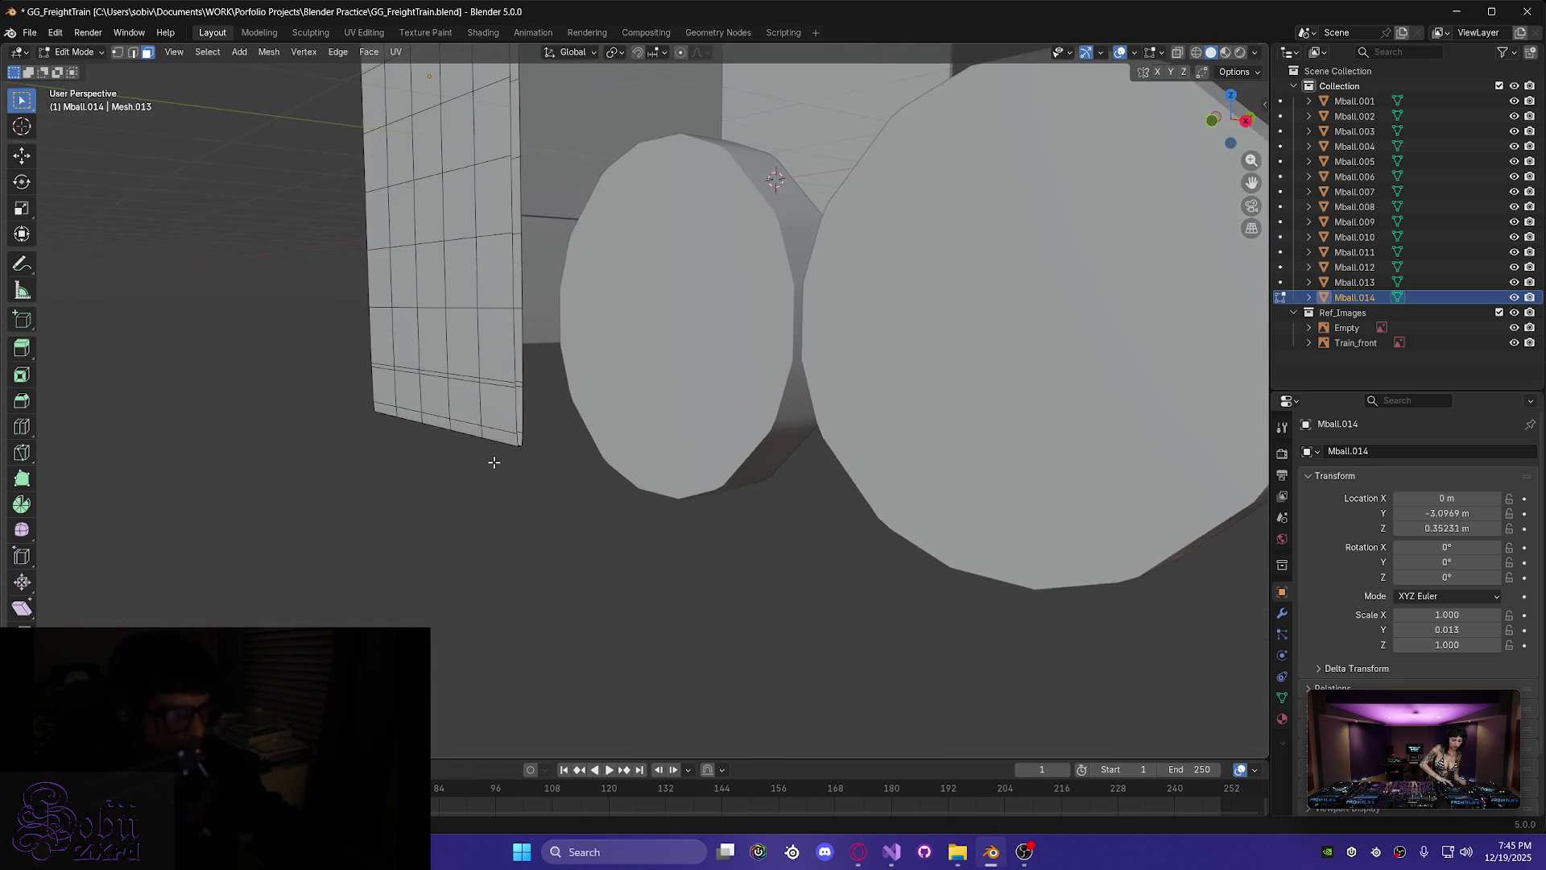
scroll(307, 467, "down", 6)
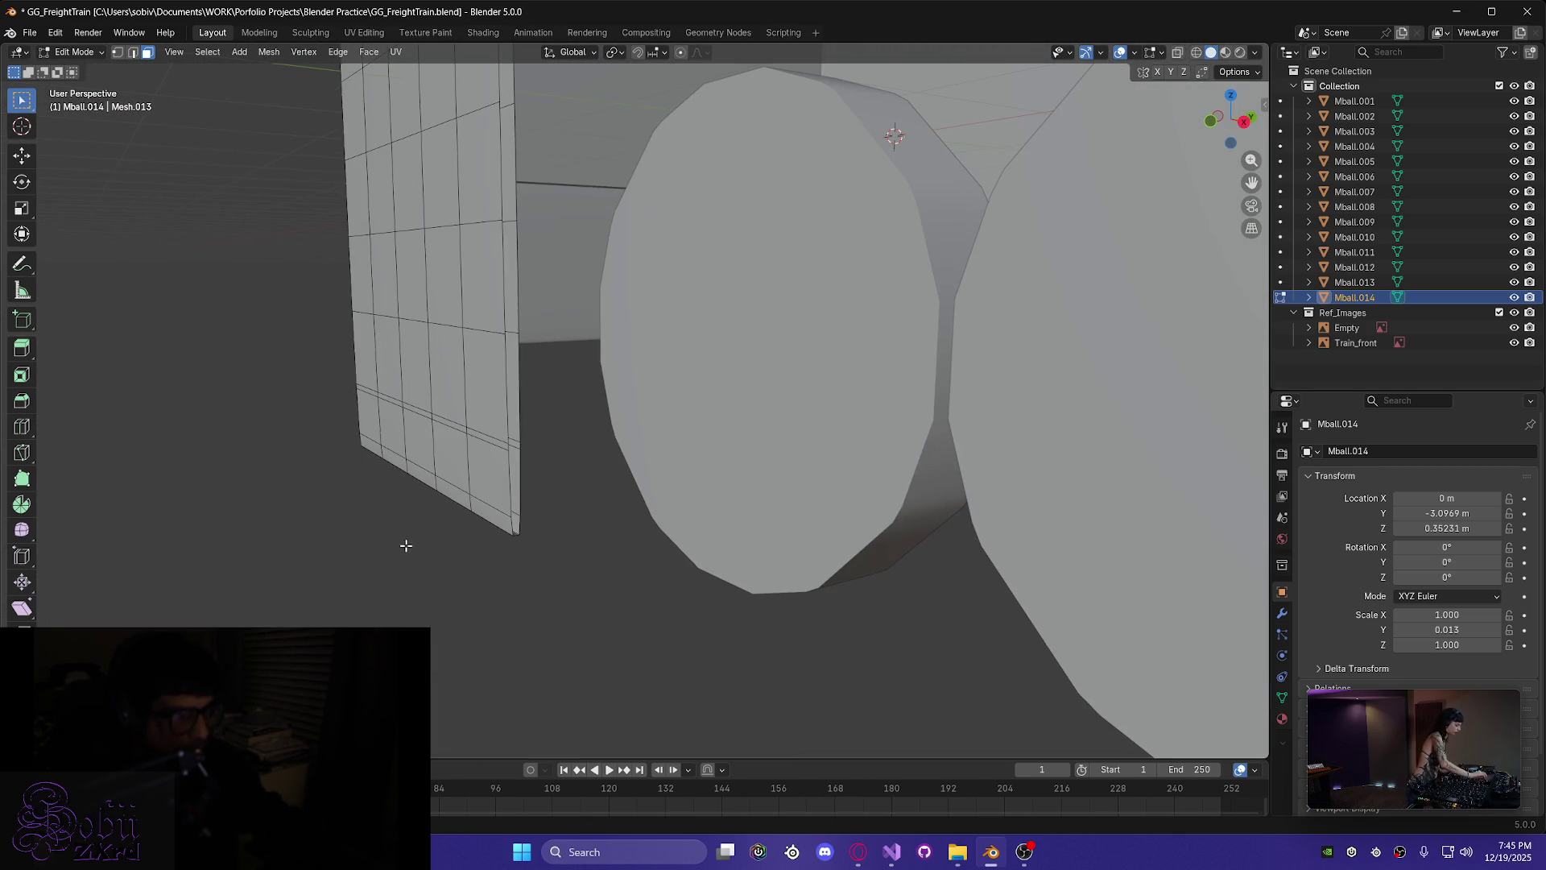
middle_click_drag(407, 547, 376, 538)
middle_click_drag(364, 424, 386, 425)
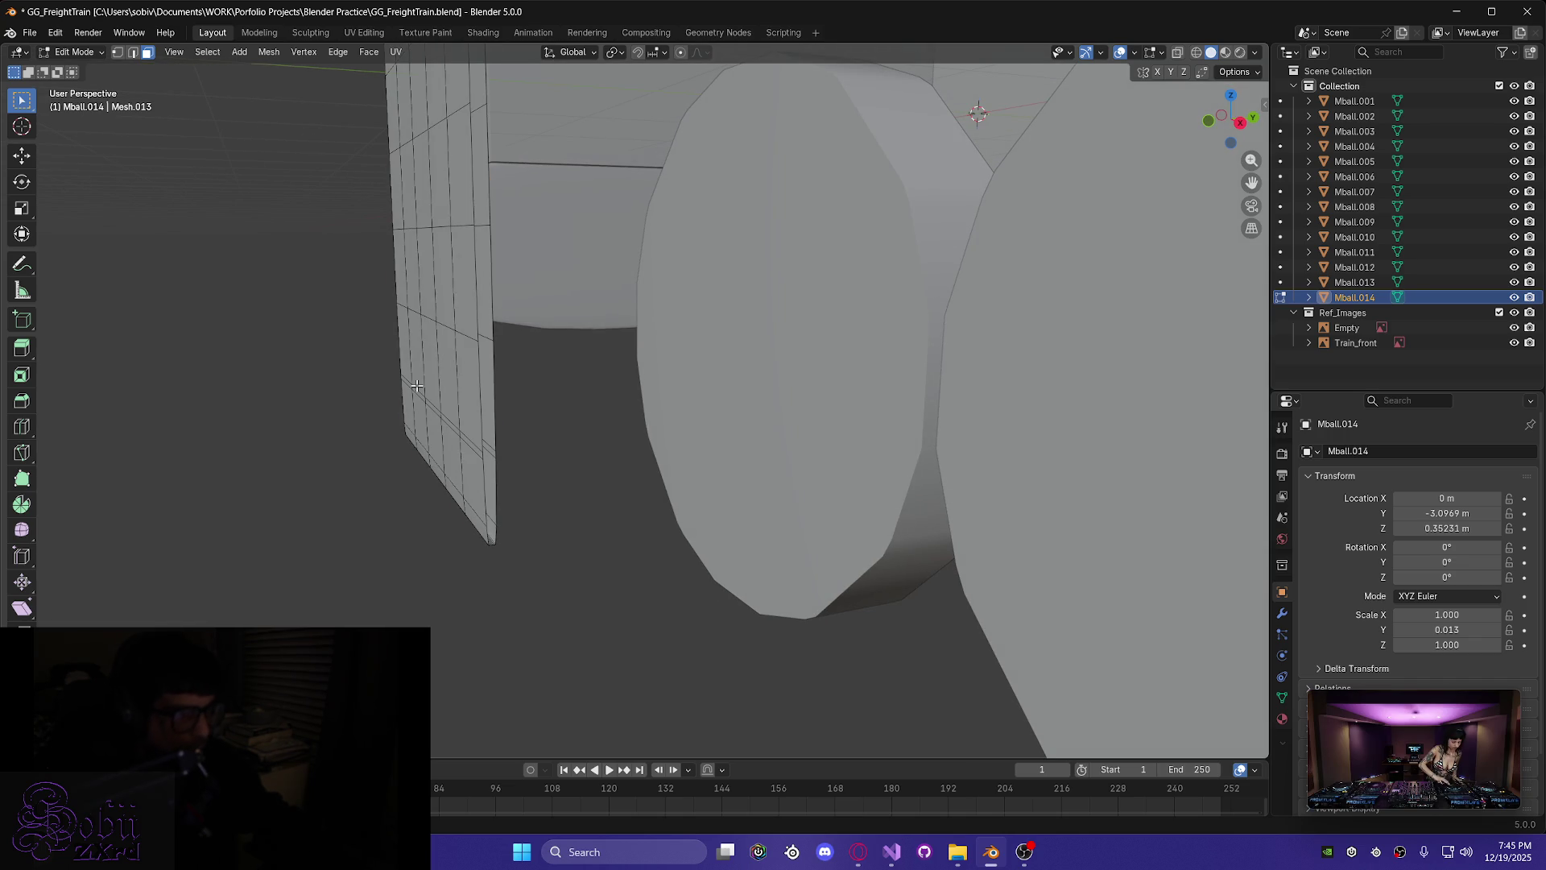
- Back in Object Mode, slide the flat slab along Y to -4.3472 m
key("Tab")
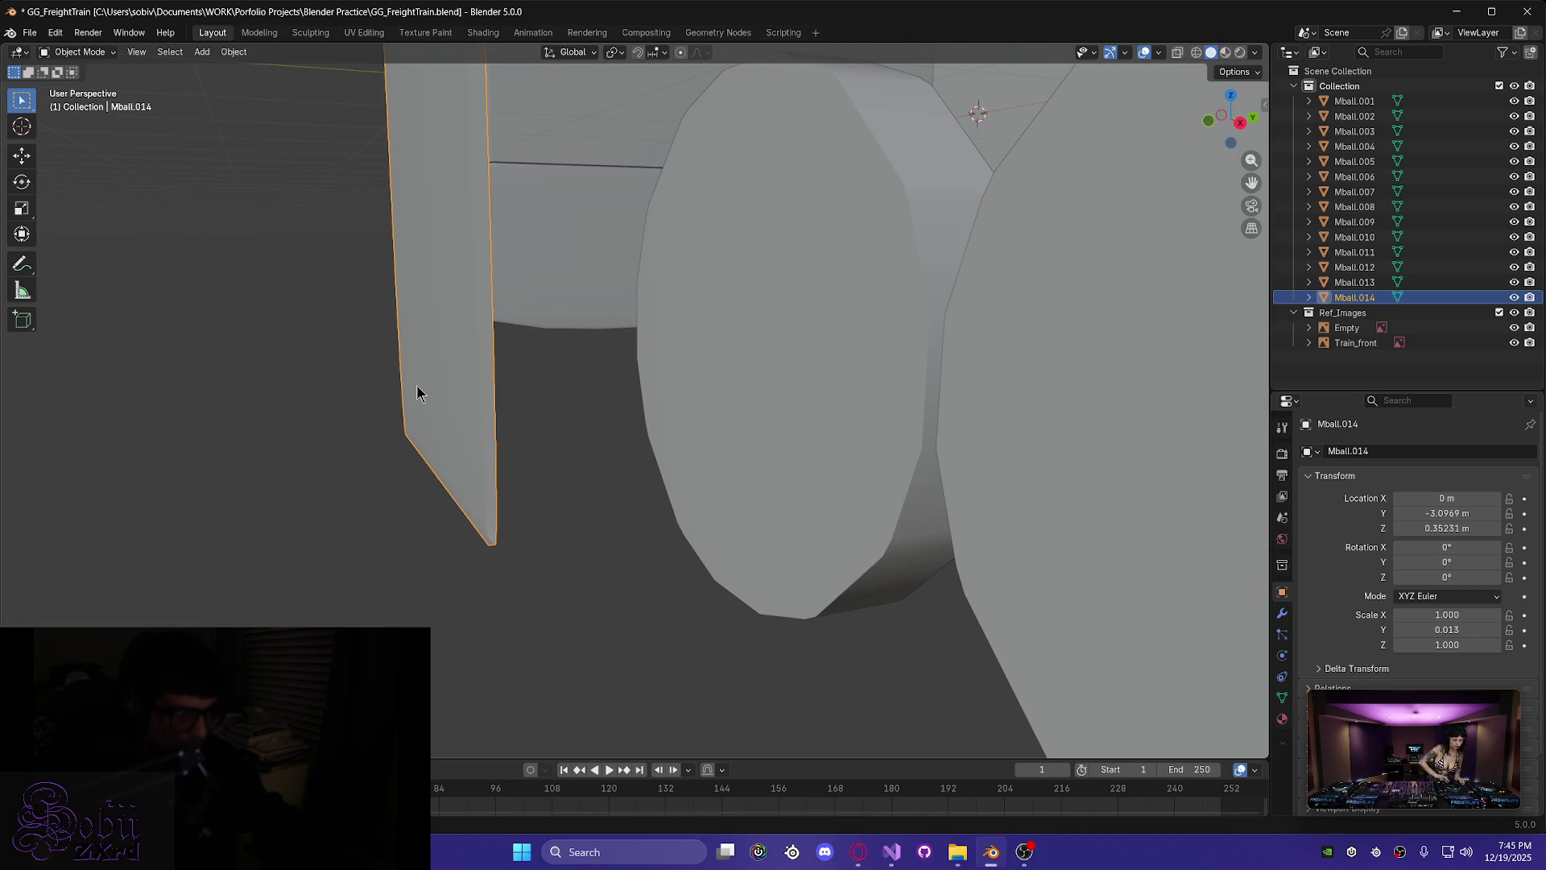
key("g")
key("y")
left_click(77, 398)
middle_click_drag(228, 459, 267, 465)
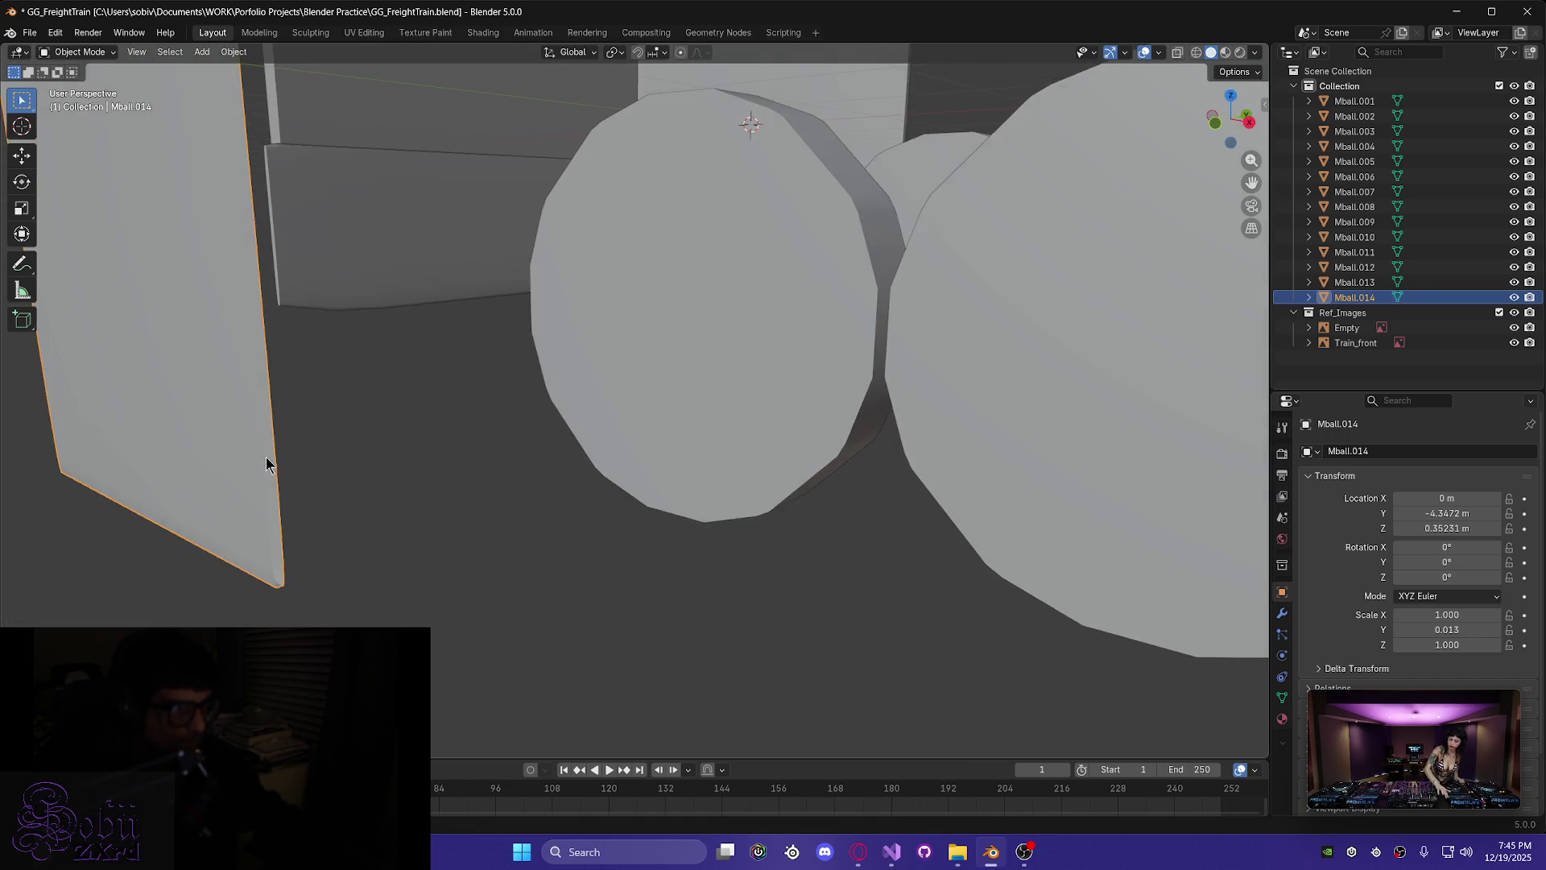
- Return to Edit Mode on the slab and pick its long edge
scroll(266, 465, "down", 4)
mouse_move(269, 379)
middle_mouse_down()
mouse_move(290, 559)
mouse_move(287, 545)
mouse_move(306, 555)
mouse_move(341, 518)
mouse_move(342, 559)
middle_mouse_up()
key("Tab")
scroll(337, 573, "up", 1)
scroll(331, 594, "up", 2)
mouse_move(252, 577)
middle_mouse_down()
mouse_move(459, 563)
mouse_move(307, 573)
mouse_move(234, 618)
mouse_move(359, 505)
mouse_move(395, 415)
middle_mouse_up()
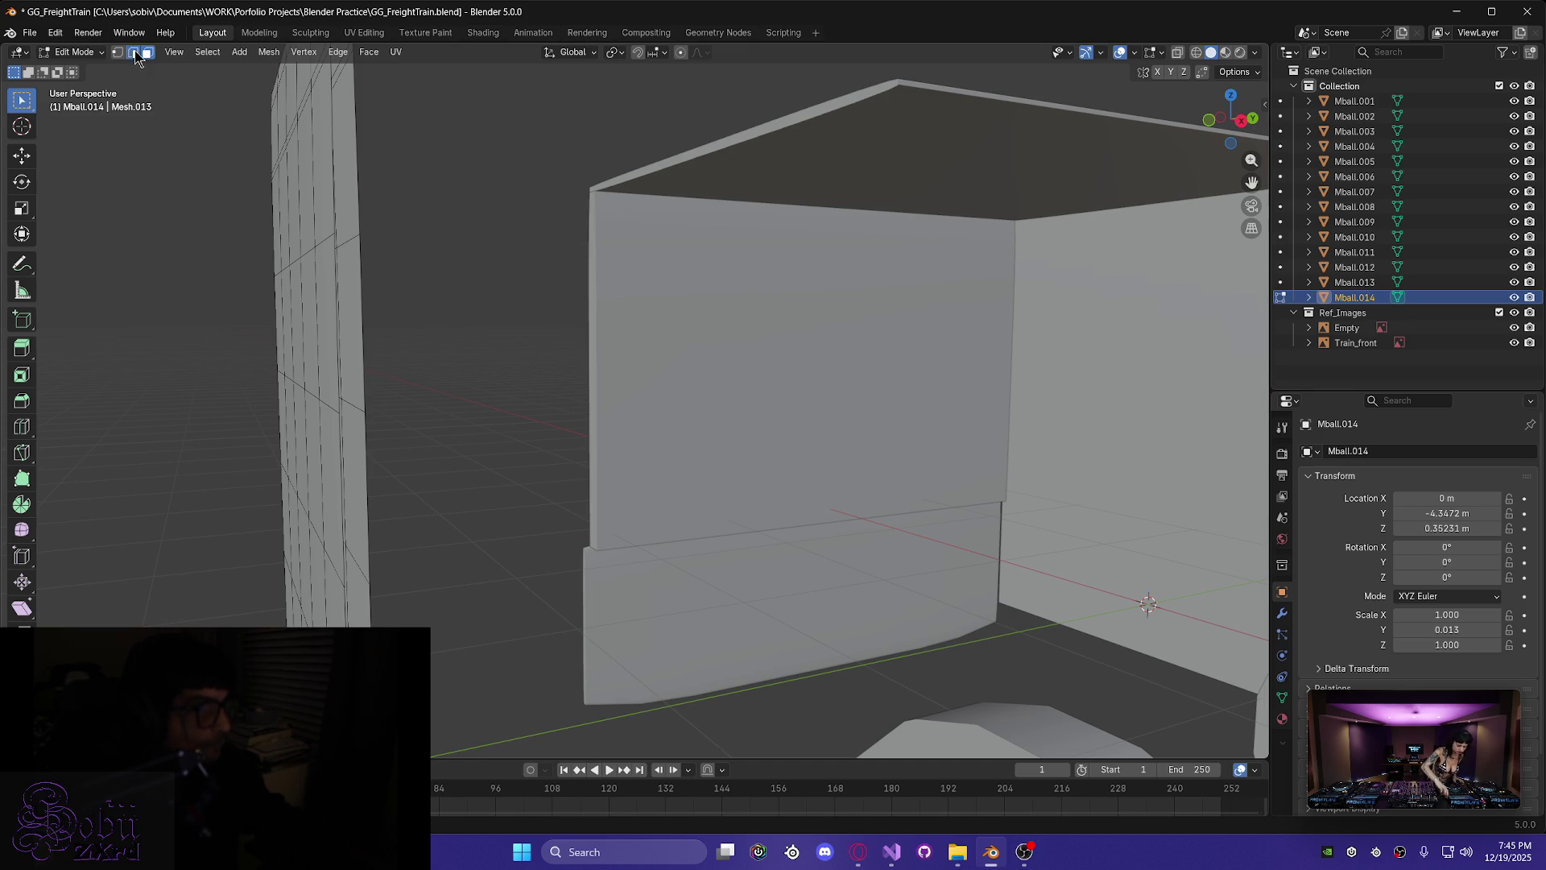
left_click(357, 225, "alt")
- Clear that selection and Alt-select the edge loop down the slab's left side
mouse_move(375, 305)
middle_mouse_down()
mouse_move(459, 369)
mouse_move(451, 530)
mouse_move(438, 311)
mouse_move(387, 232)
middle_mouse_up()
mouse_move(400, 514)
middle_mouse_down()
mouse_move(459, 612)
mouse_move(395, 592)
mouse_move(363, 545)
mouse_move(568, 496)
mouse_move(824, 523)
middle_mouse_up()
key("alt+a")
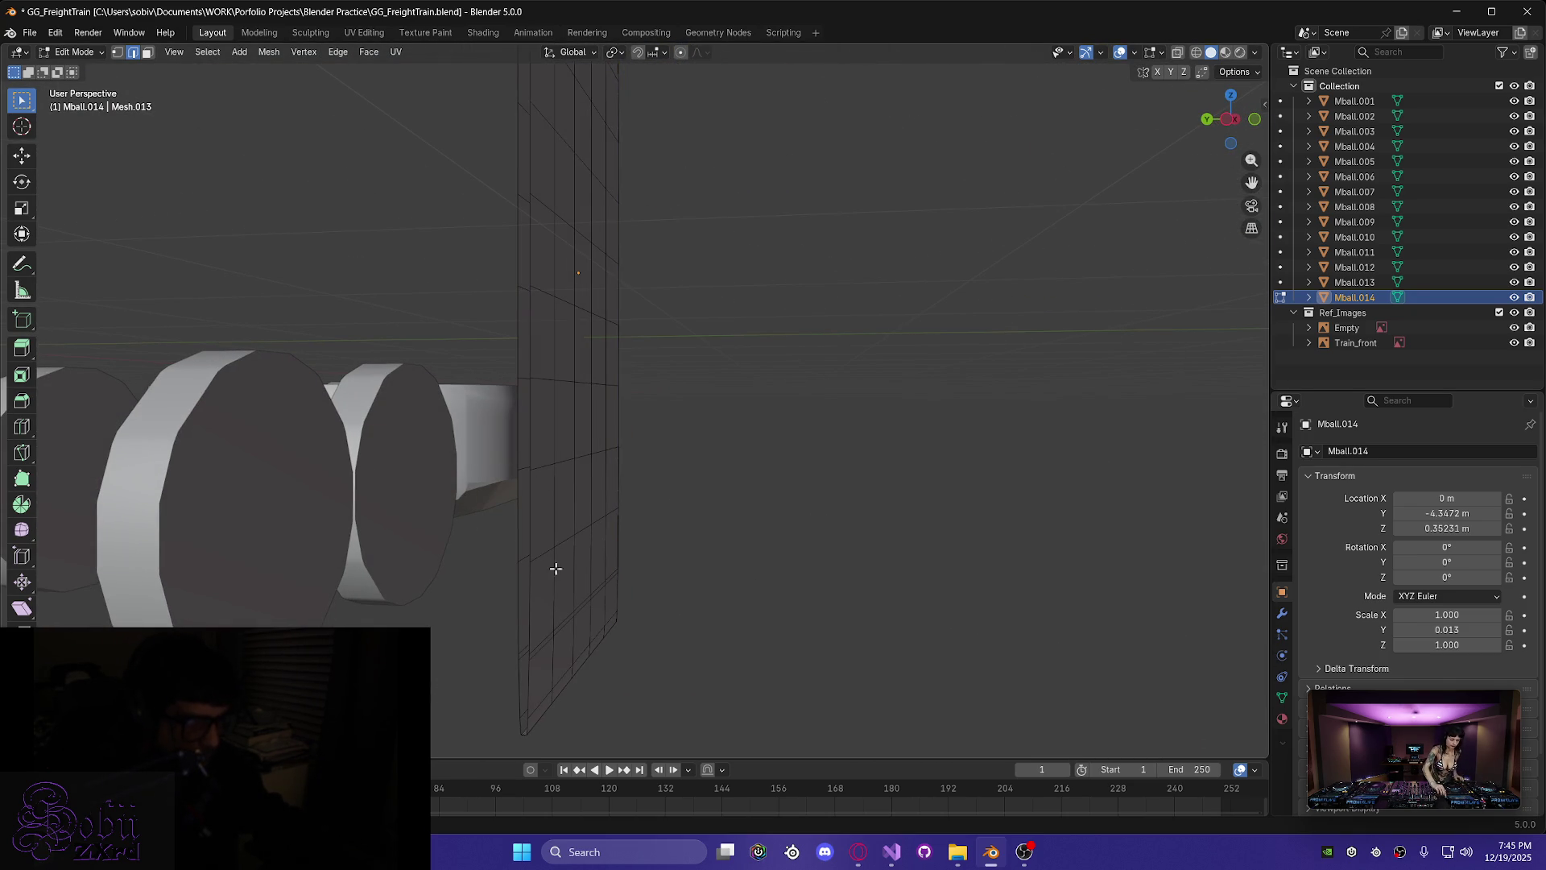
left_click(529, 541, "alt")
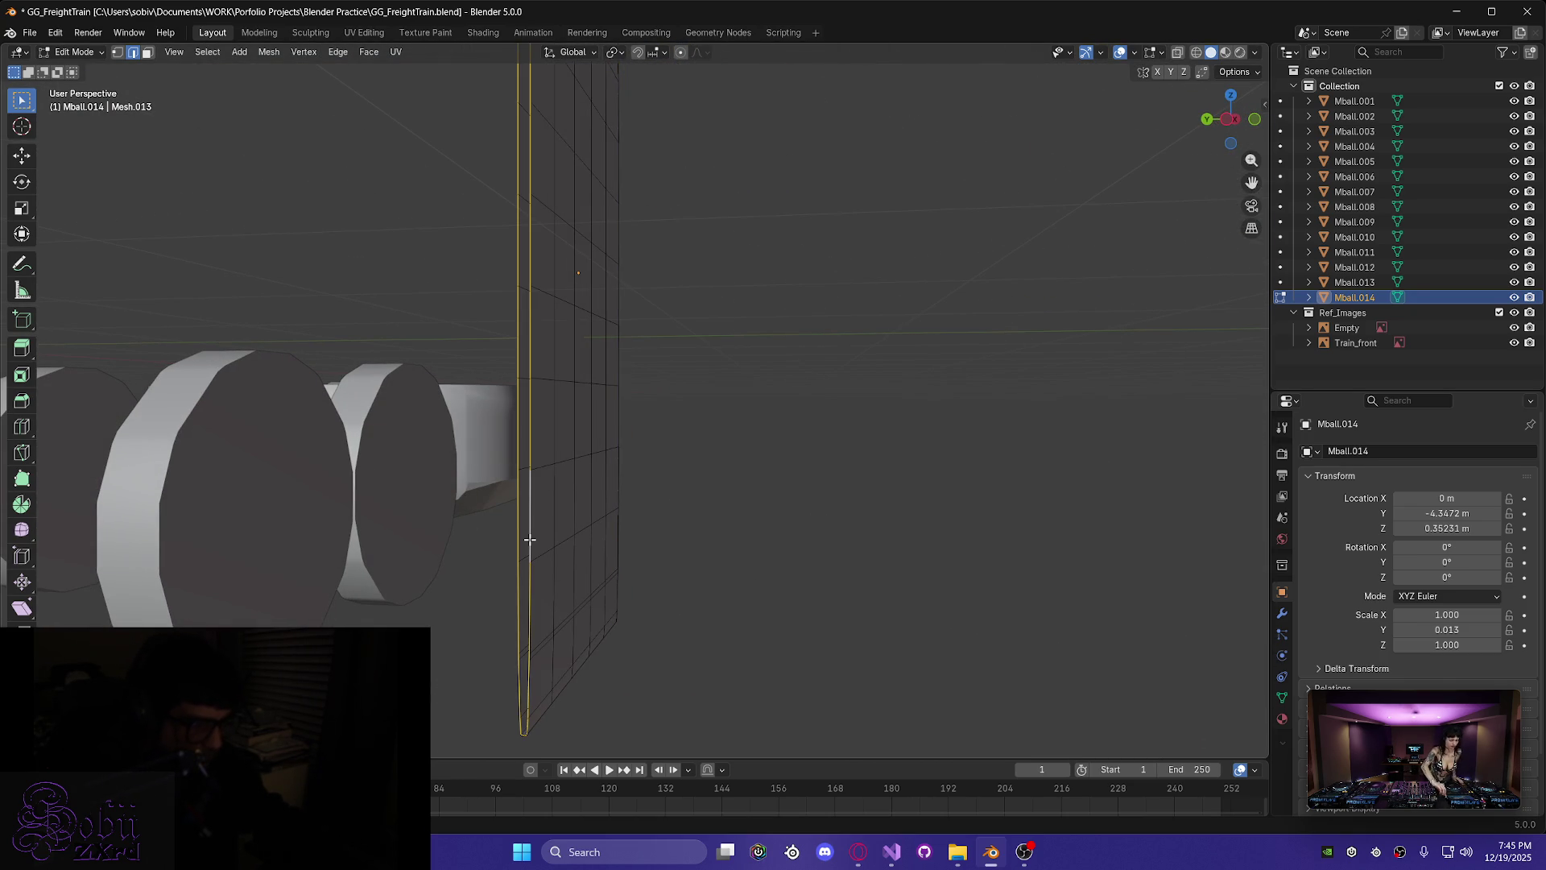
middle_click_drag(524, 535, 546, 574)
mouse_move(635, 408)
middle_mouse_down()
mouse_move(511, 484)
mouse_move(617, 462)
mouse_move(604, 404)
mouse_move(731, 370)
mouse_move(700, 379)
middle_mouse_up()
scroll(701, 379, "down", 2)
scroll(700, 378, "up", 5)
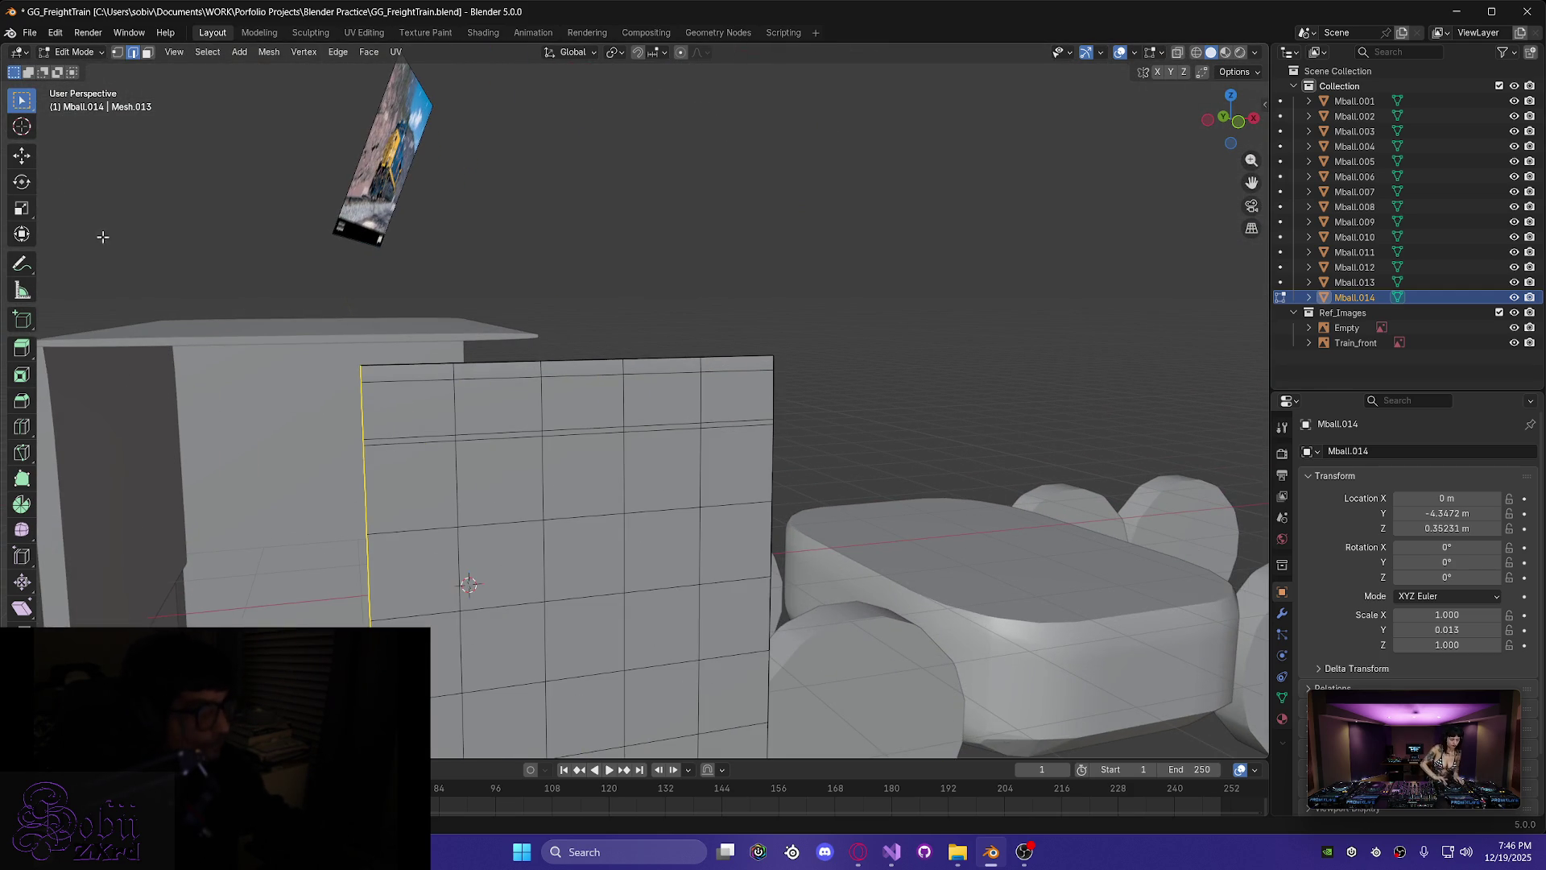
left_click(149, 52)
left_click_drag(585, 416, 750, 423)
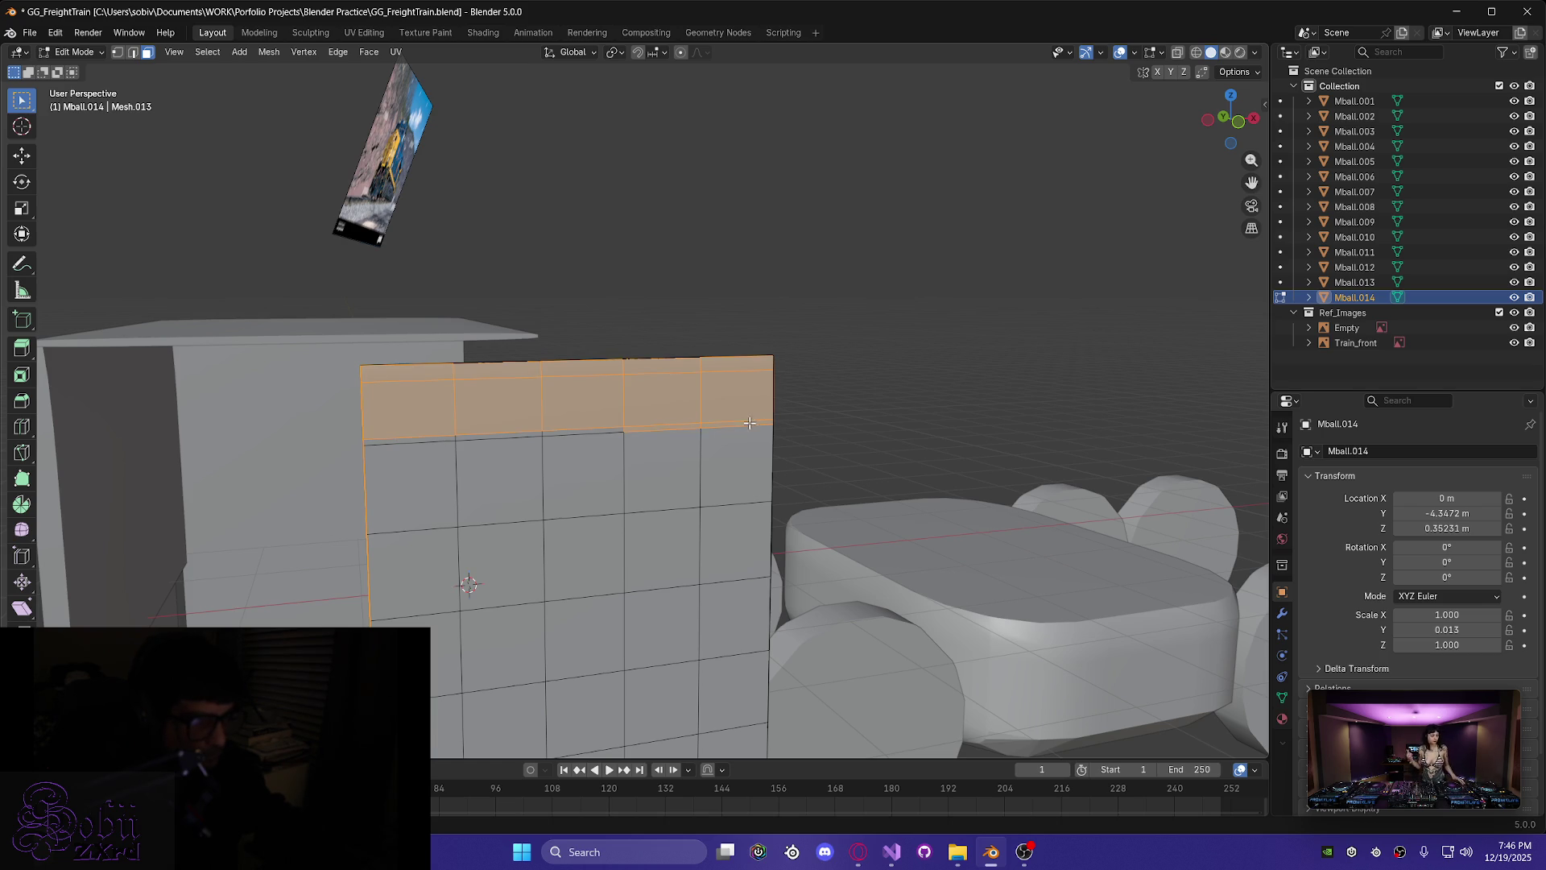
middle_click_drag(553, 426, 586, 427)
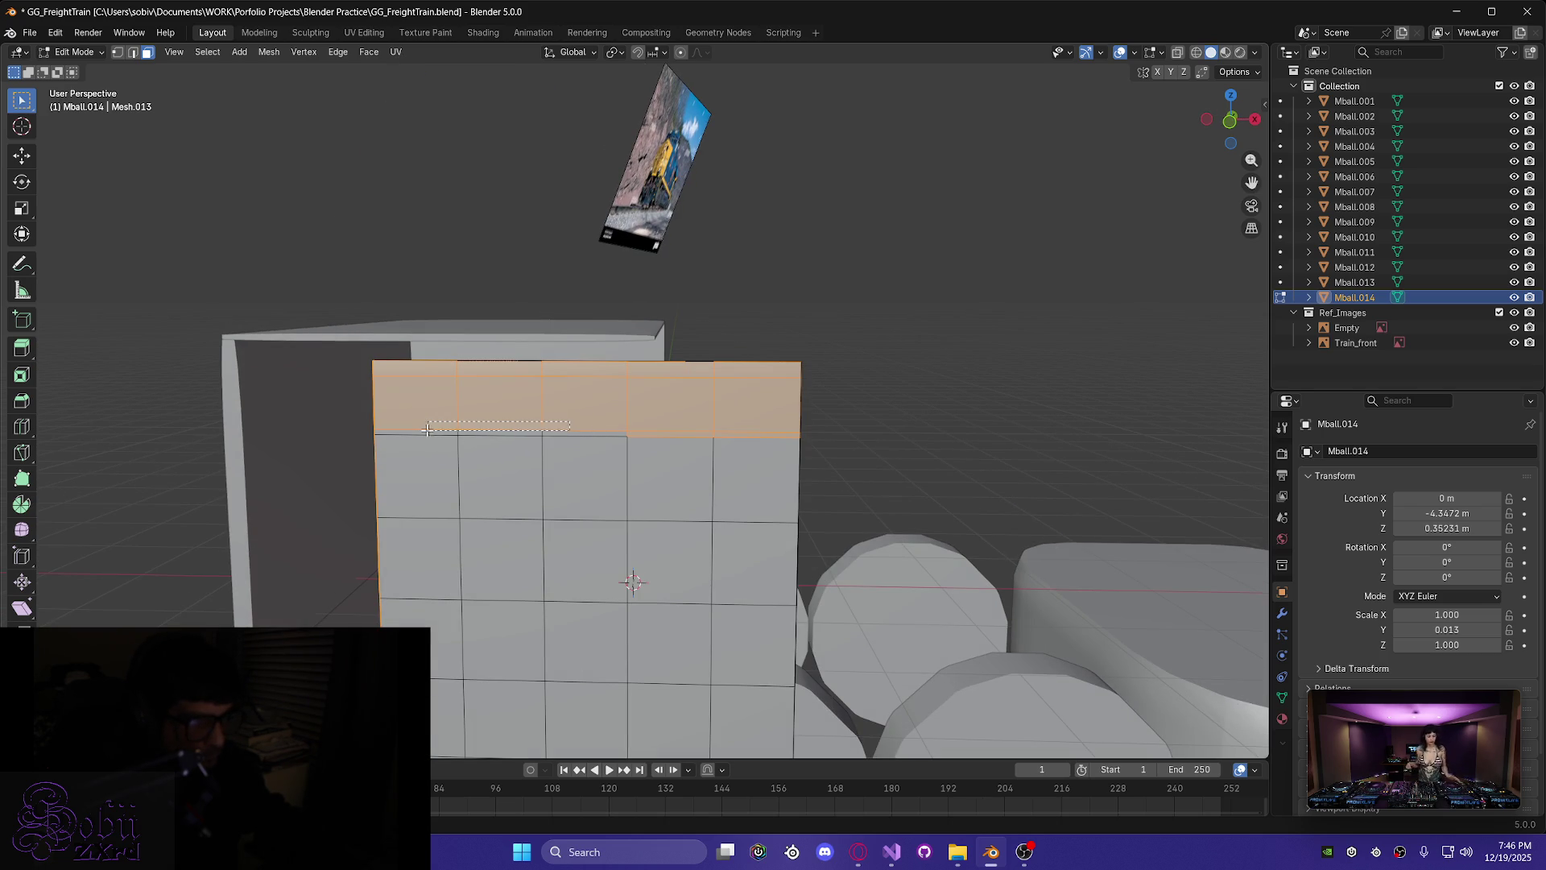
left_click_drag(418, 434, 421, 435)
mouse_move(421, 435)
middle_mouse_down()
mouse_move(342, 438)
mouse_move(455, 394)
mouse_move(425, 432)
mouse_move(441, 379)
middle_mouse_up()
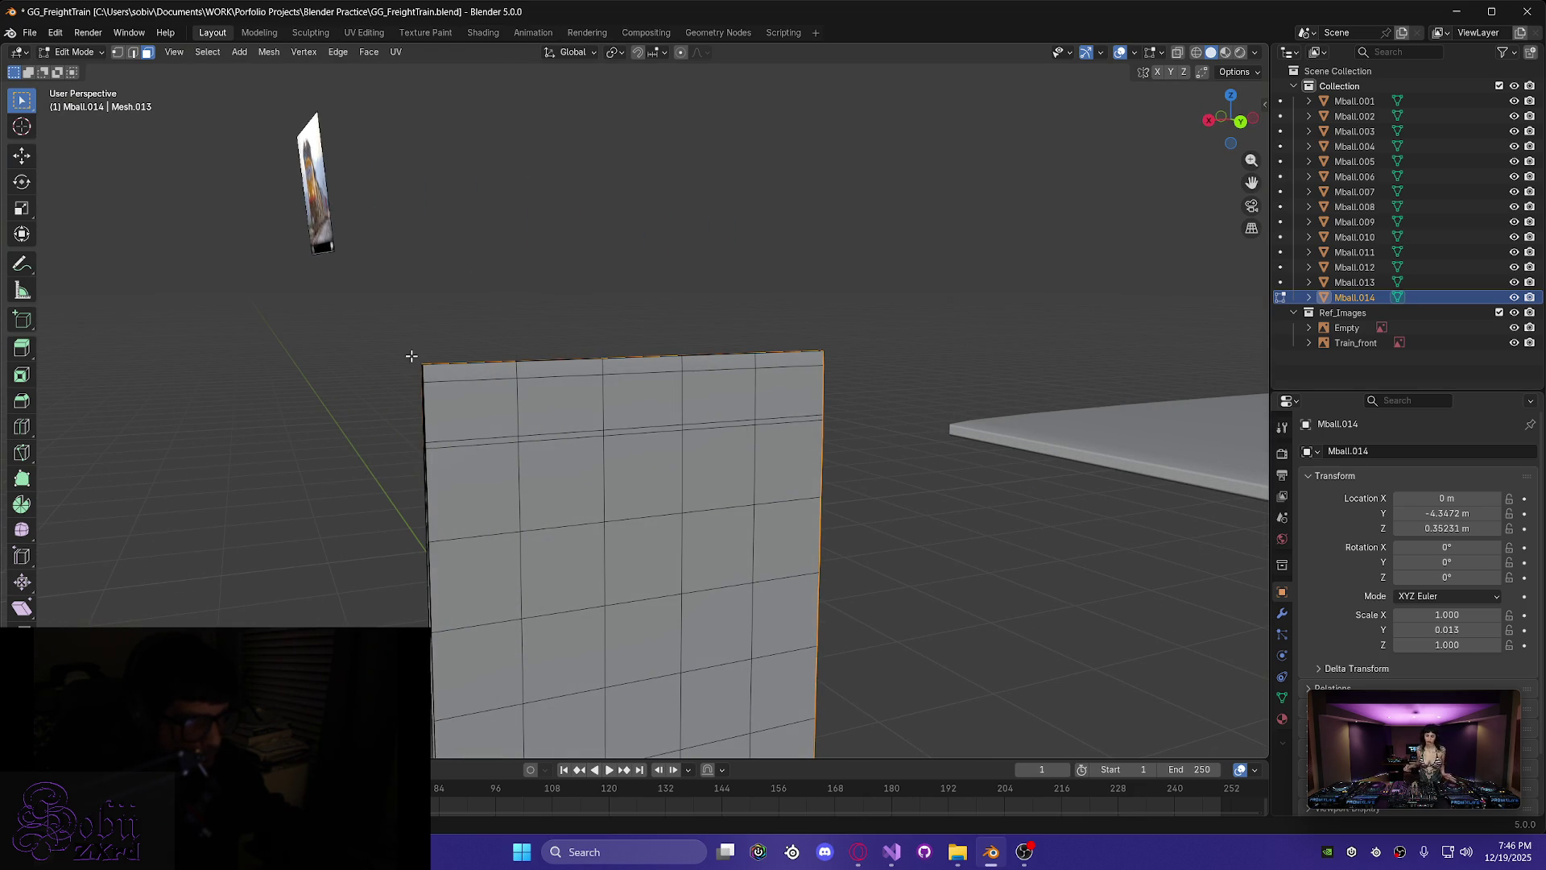
mouse_move(414, 355)
left_mouse_down()
mouse_move(556, 398)
mouse_move(708, 415)
mouse_move(686, 422)
left_mouse_up()
mouse_move(537, 439)
middle_mouse_down()
mouse_move(516, 448)
mouse_move(540, 457)
middle_mouse_up()
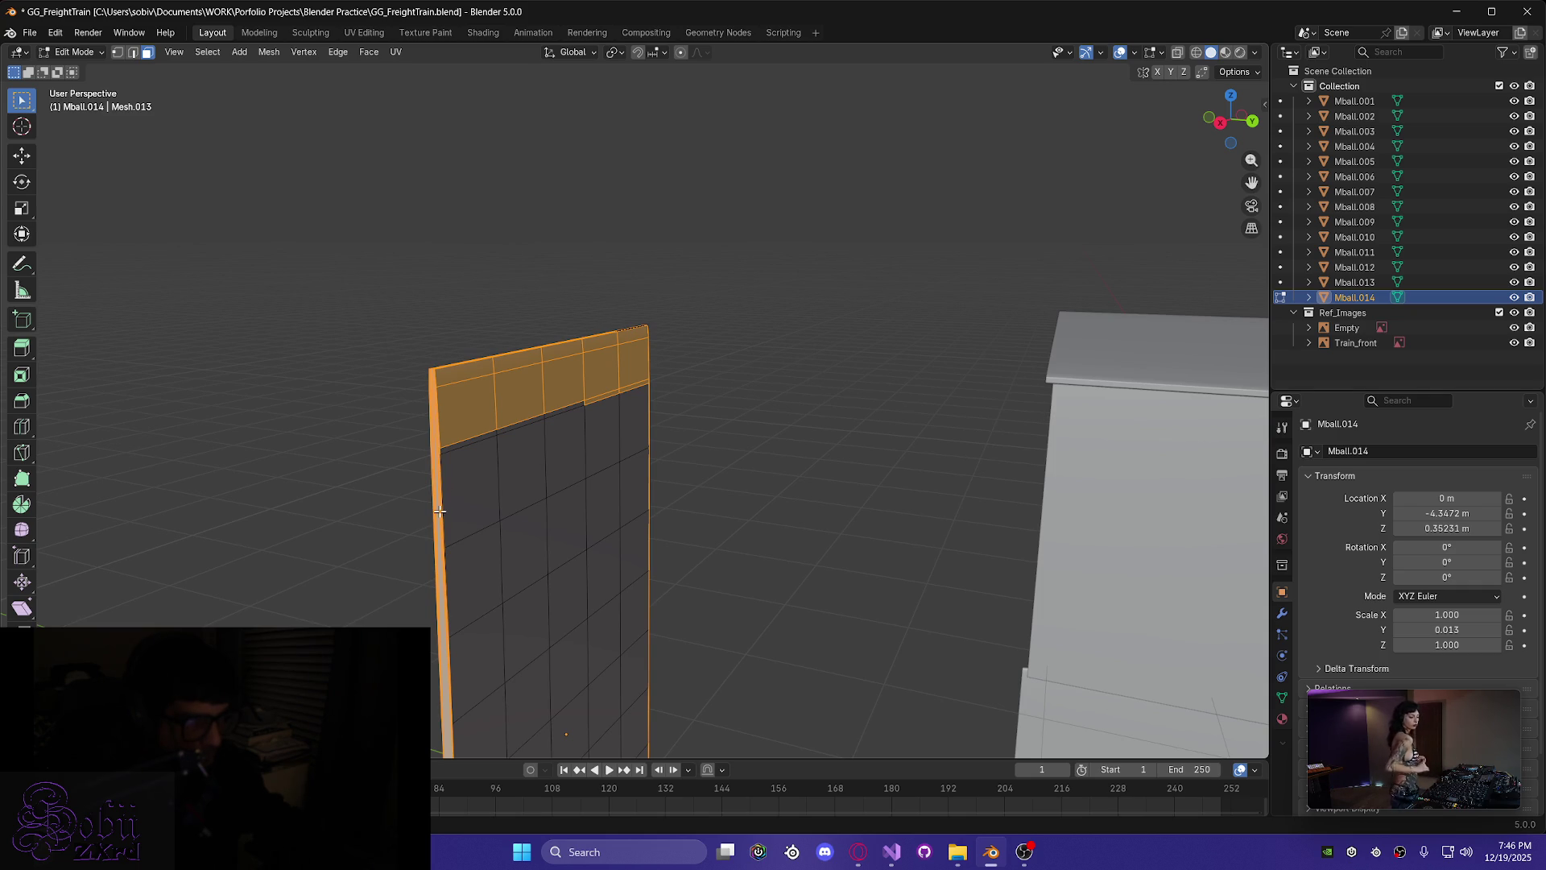
key("alt+a")
middle_click_drag(485, 452, 444, 371)
mouse_move(460, 374)
left_mouse_down()
mouse_move(641, 414)
mouse_move(748, 401)
left_mouse_up()
left_click(749, 430, "shift")
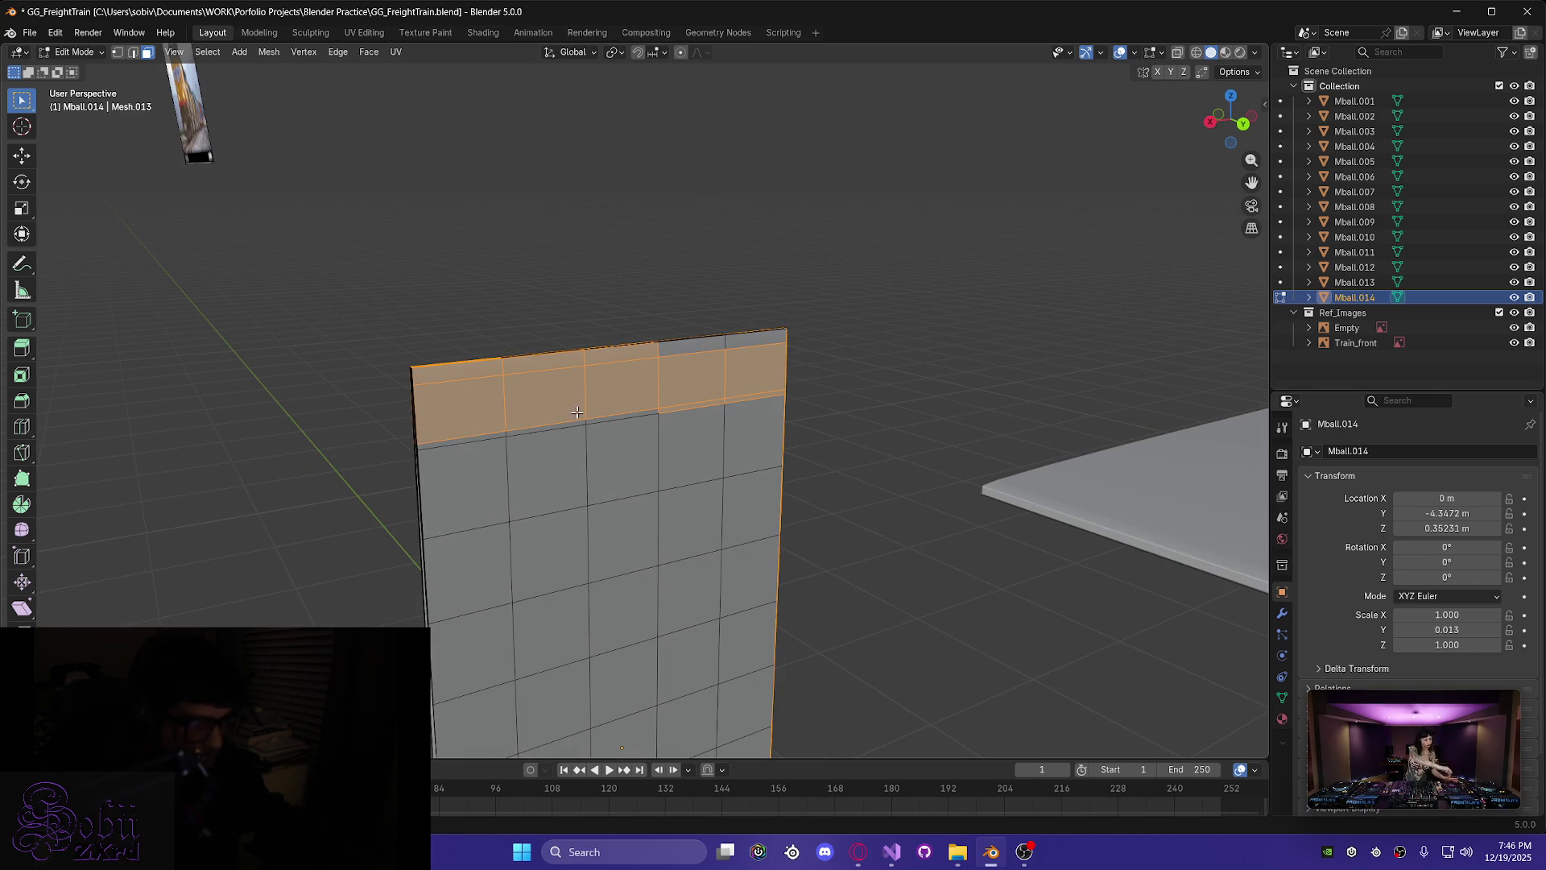
mouse_move(477, 426)
middle_mouse_down()
mouse_move(483, 439)
mouse_move(459, 422)
middle_mouse_up()
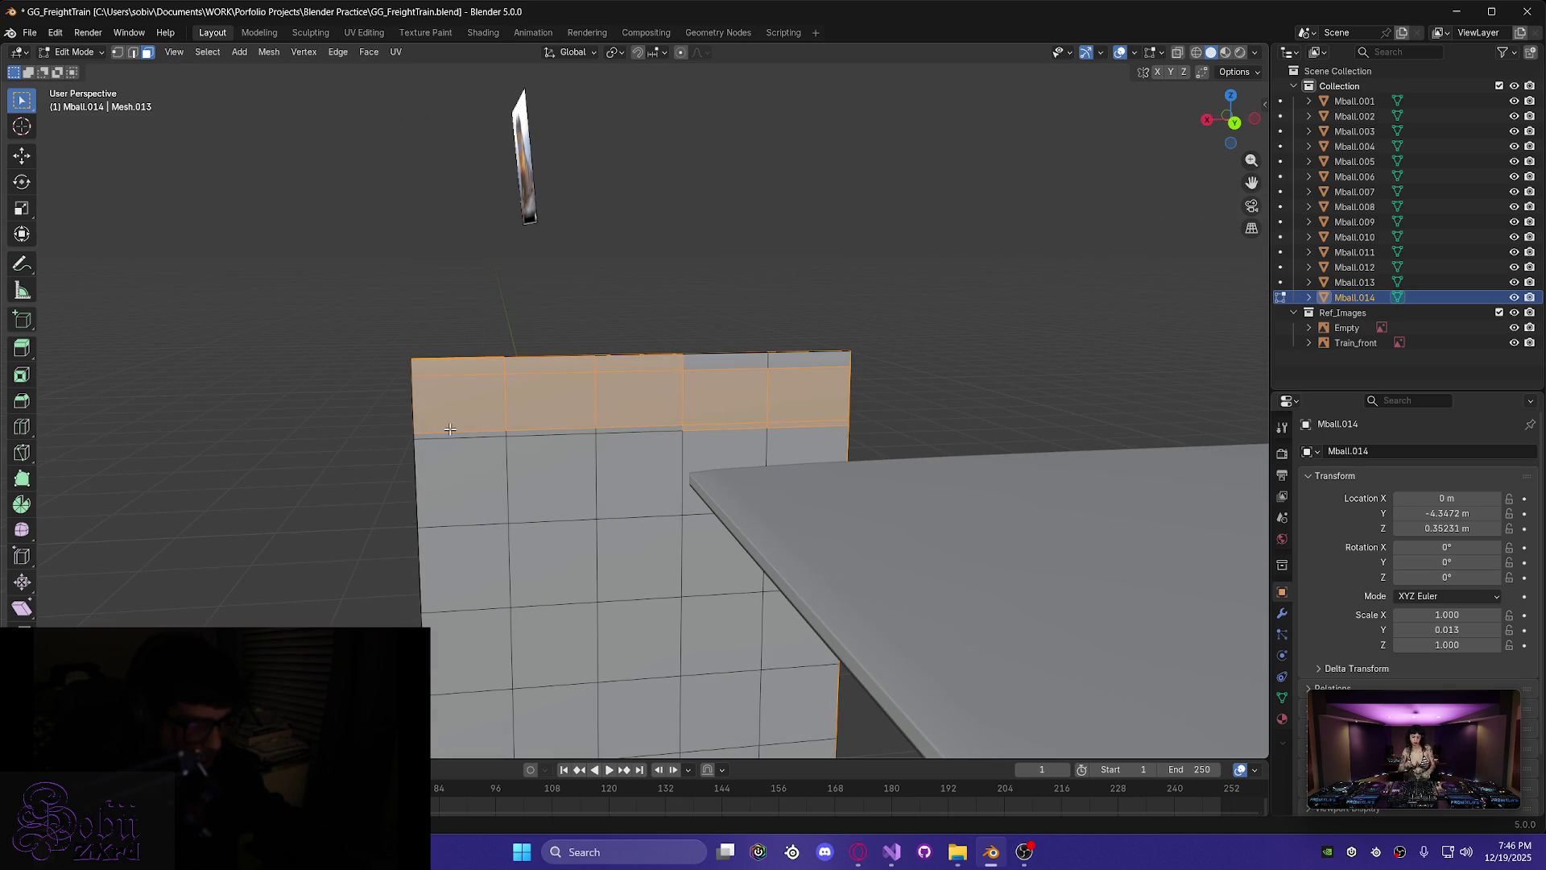
left_click_drag(606, 430, 633, 431)
left_click(444, 435, "shift")
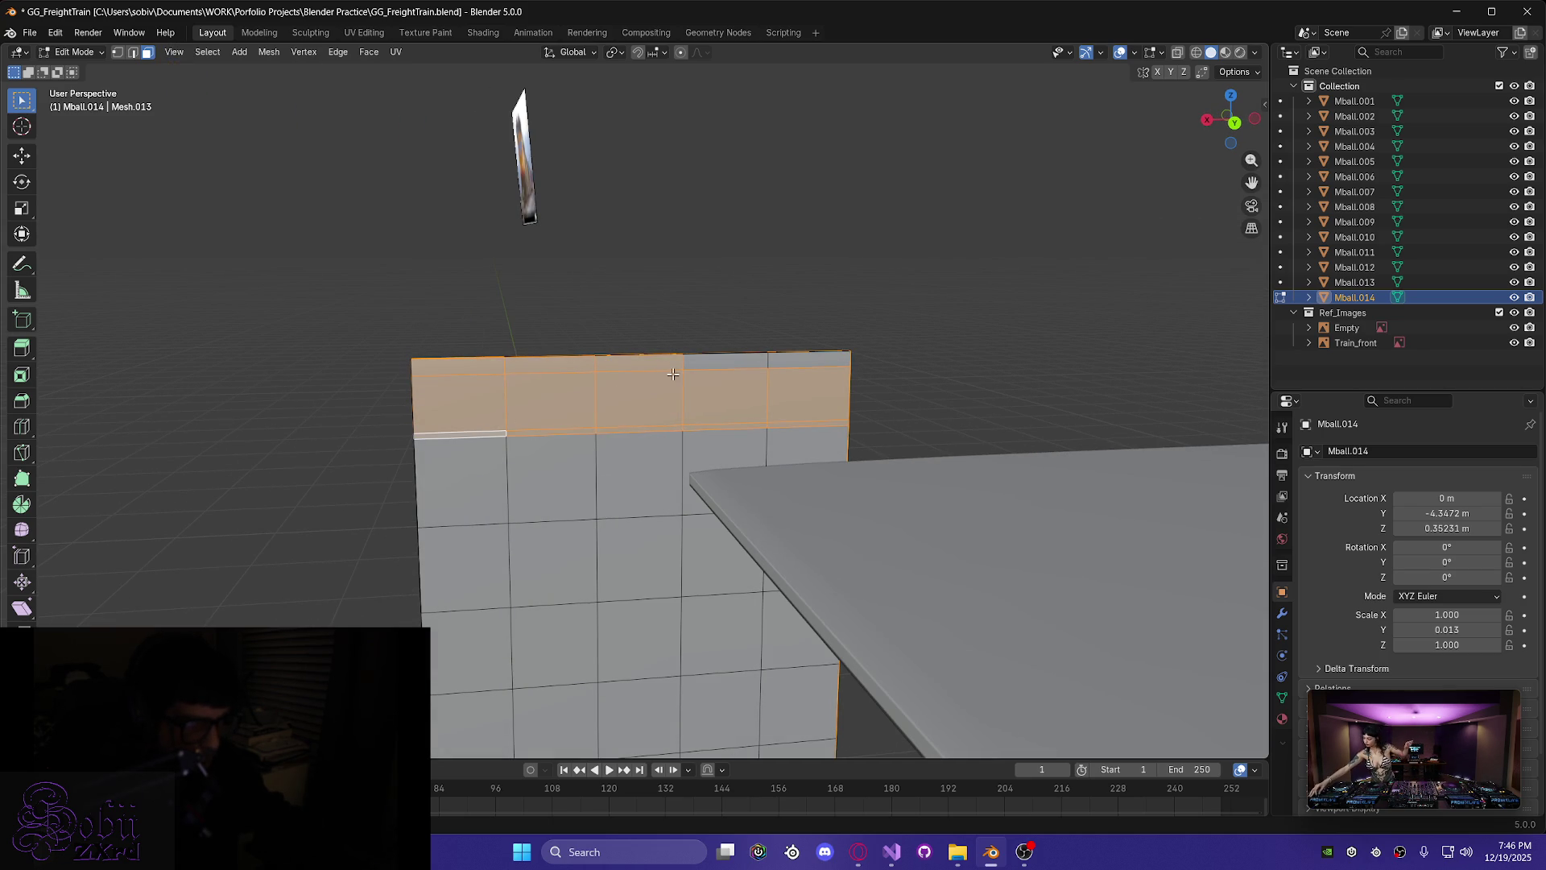
left_click_drag(799, 366, 799, 367)
middle_click_drag(736, 365, 547, 392)
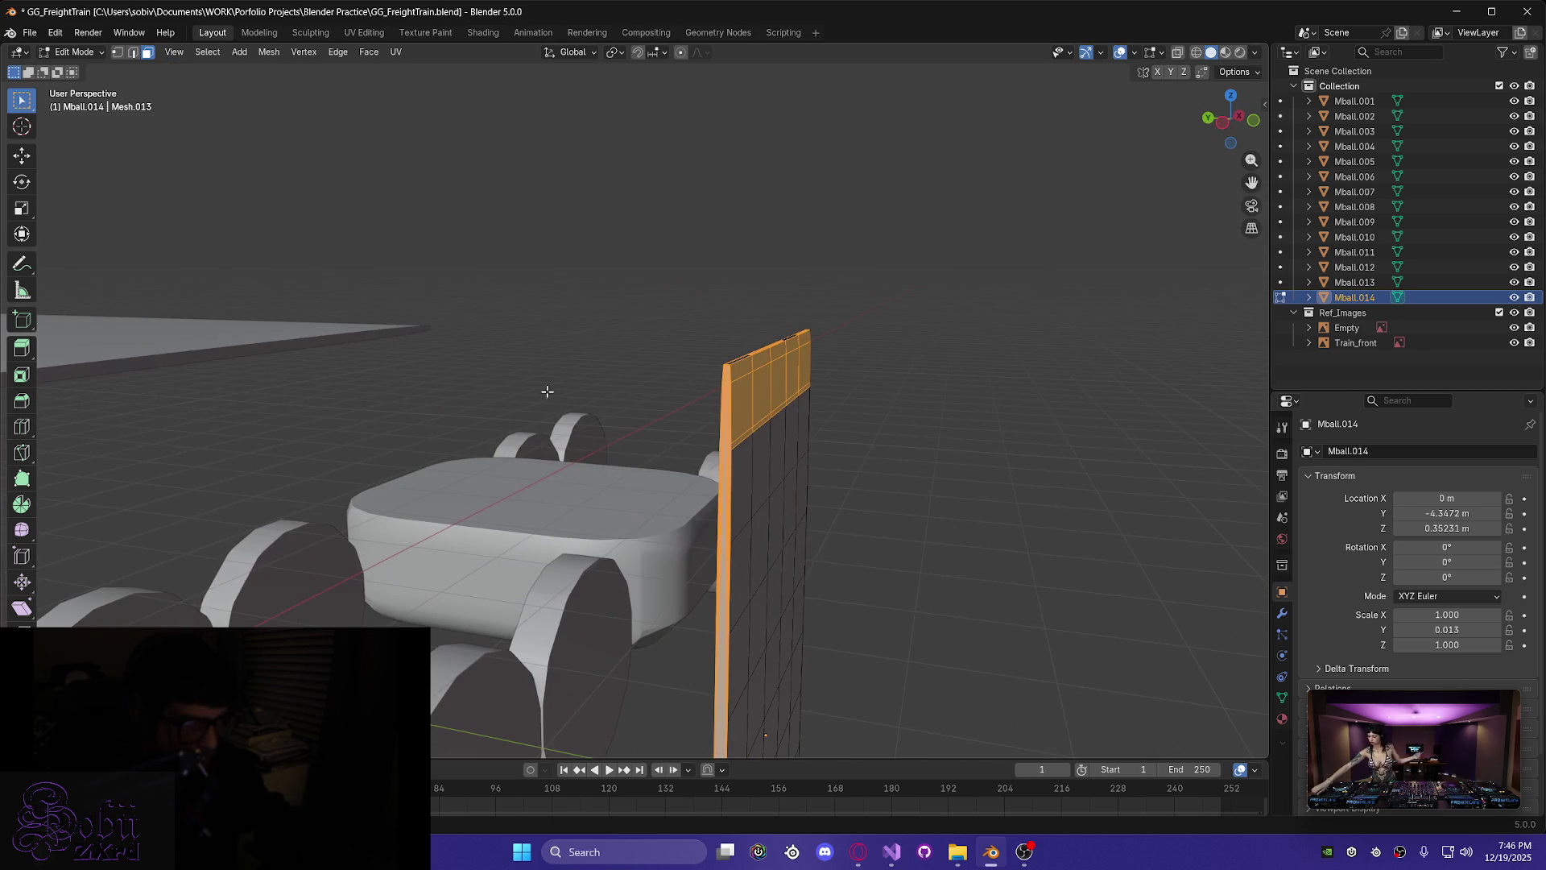
left_click(716, 515)
key("2")
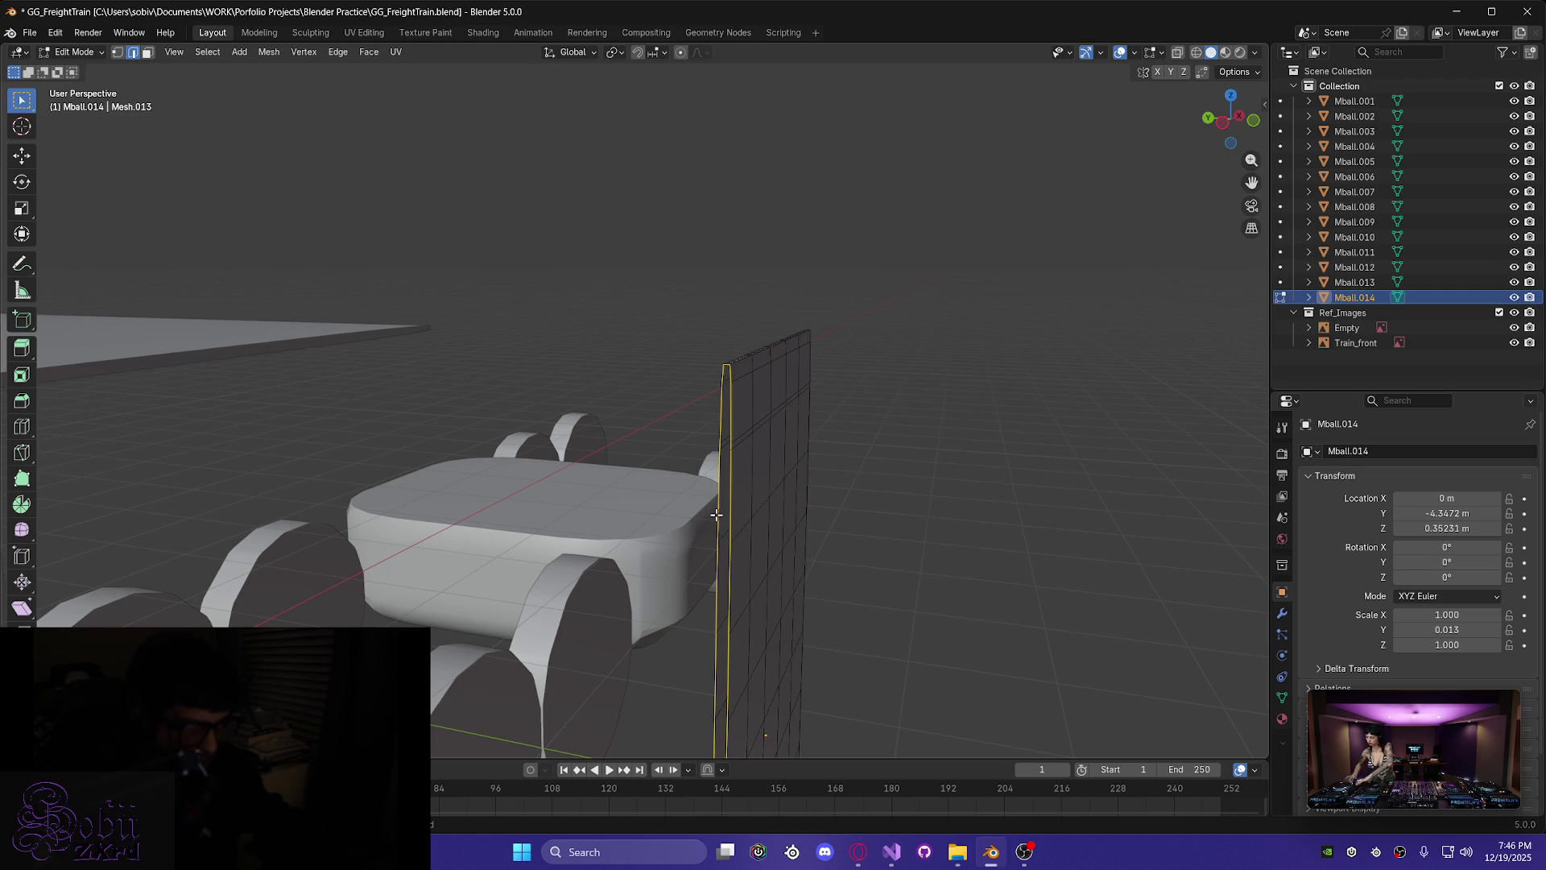
middle_click_drag(716, 515, 694, 513)
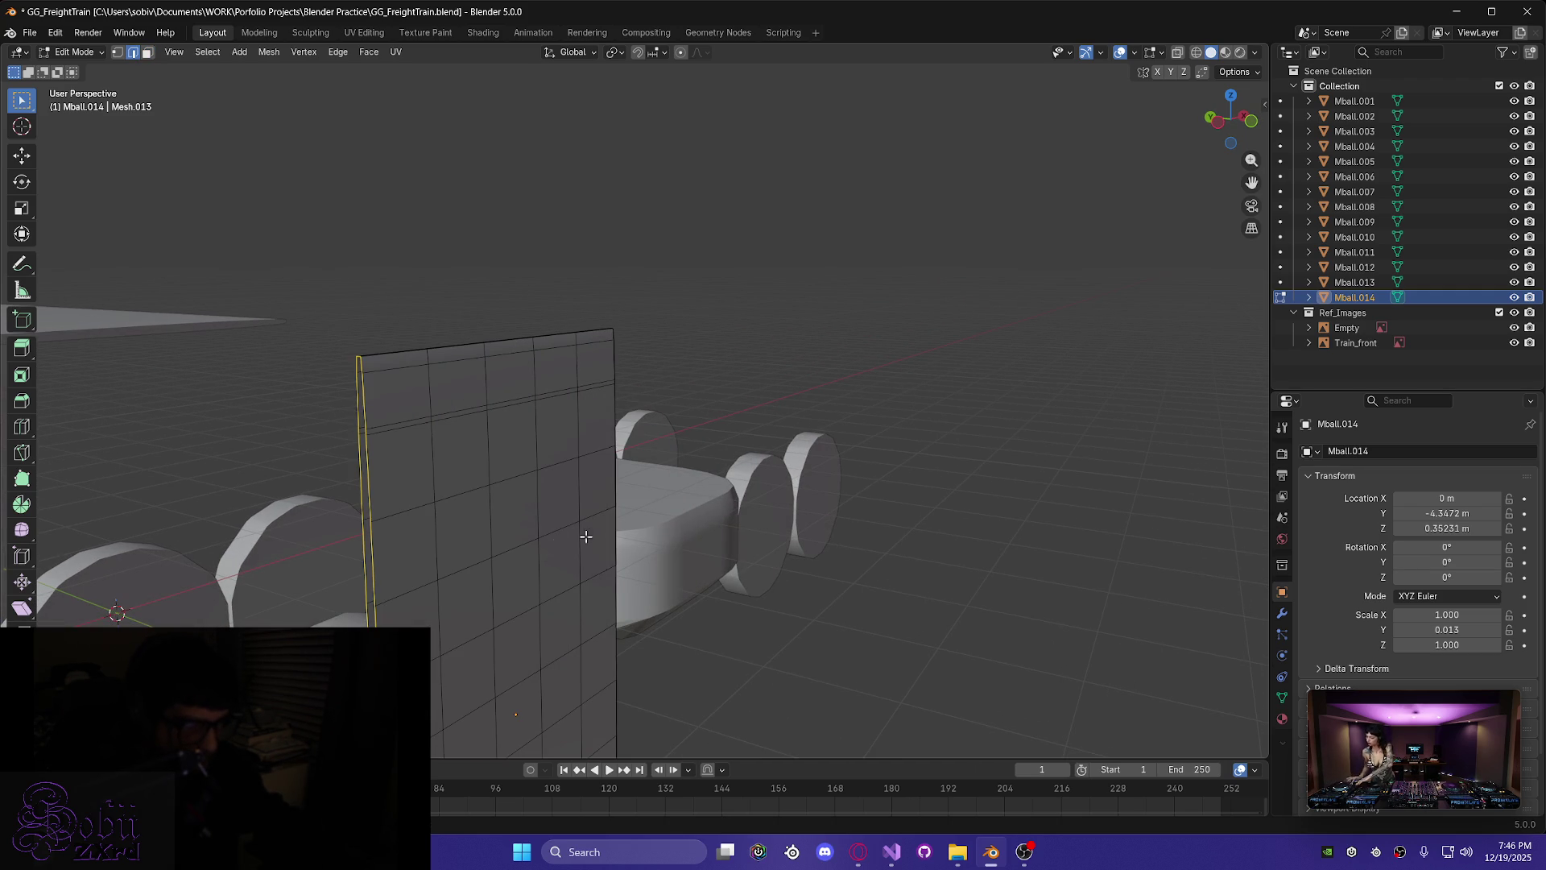
mouse_move(495, 552)
middle_mouse_down()
mouse_move(280, 542)
mouse_move(436, 503)
mouse_move(535, 521)
mouse_move(423, 484)
mouse_move(318, 385)
mouse_move(313, 342)
mouse_move(288, 325)
mouse_move(361, 382)
mouse_move(336, 355)
mouse_move(347, 383)
middle_mouse_up()
scroll(280, 542, "up", 3)
left_click(822, 174)
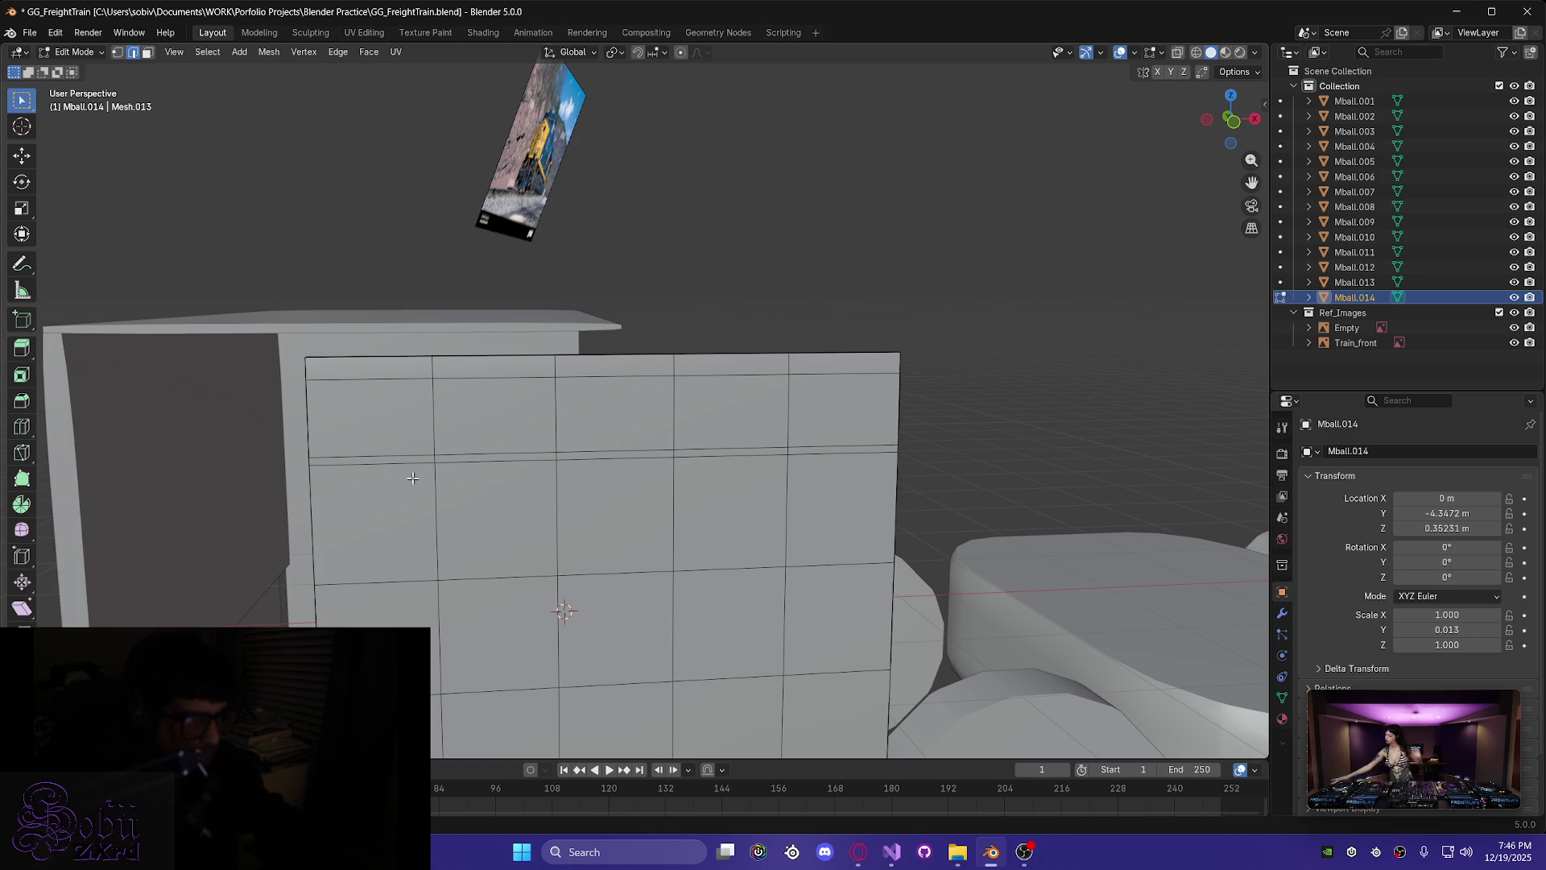
- Switch to face select and box-select the panel's top row of faces
mouse_move(333, 367)
left_mouse_down()
mouse_move(608, 442)
mouse_move(797, 447)
mouse_move(783, 450)
left_mouse_up()
key("3")
mouse_move(354, 372)
left_mouse_down()
mouse_move(573, 445)
mouse_move(821, 455)
mouse_move(765, 448)
left_mouse_up()
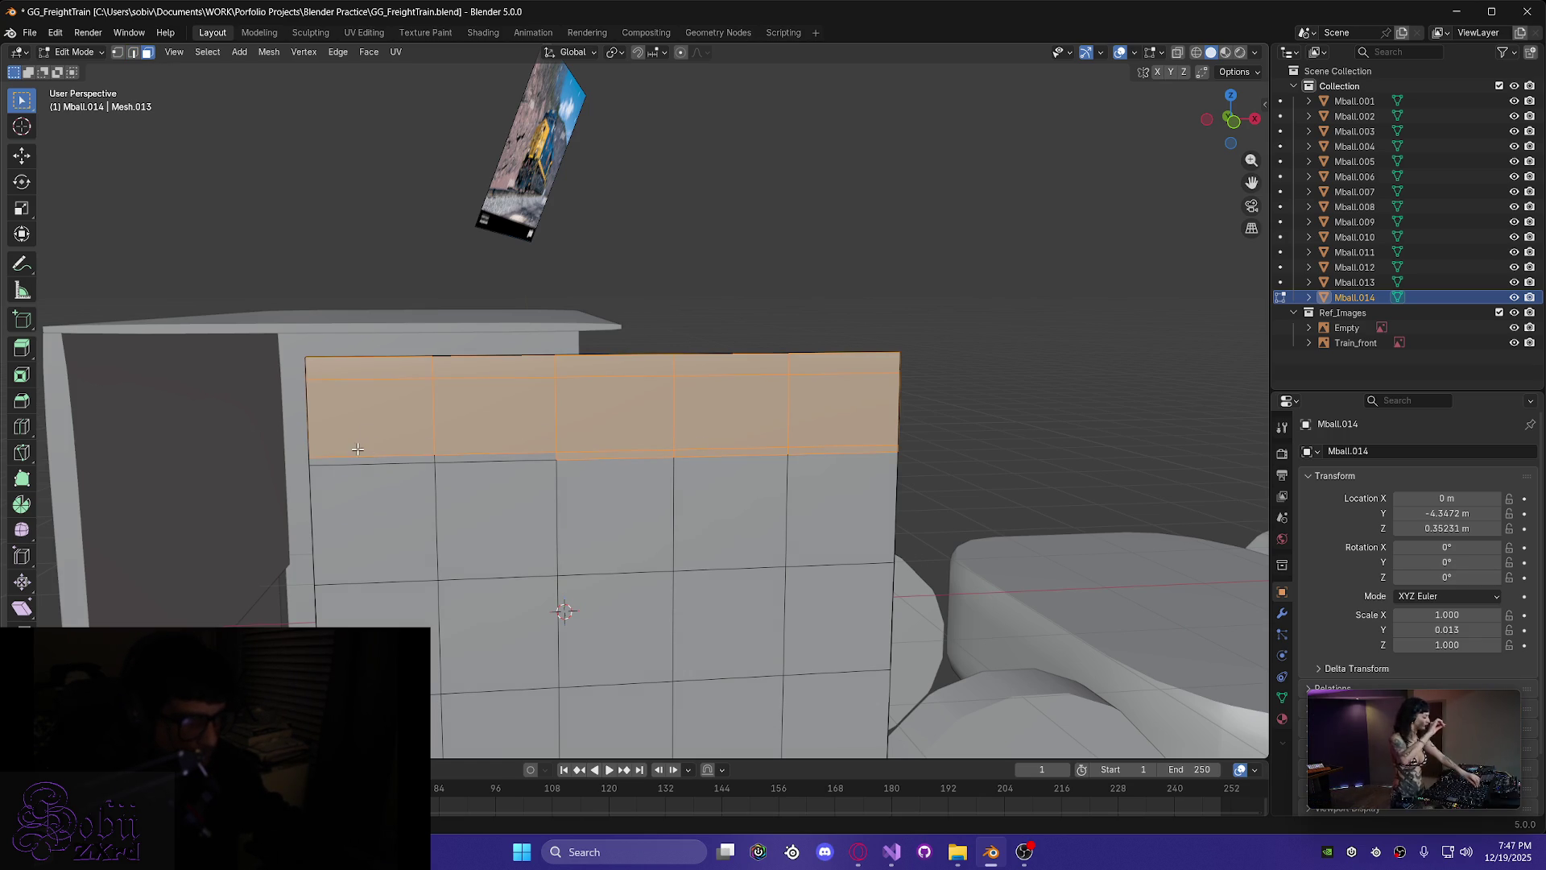
left_click_drag(469, 459, 475, 456)
middle_click_drag(475, 456, 388, 472)
middle_click_drag(525, 476, 588, 534)
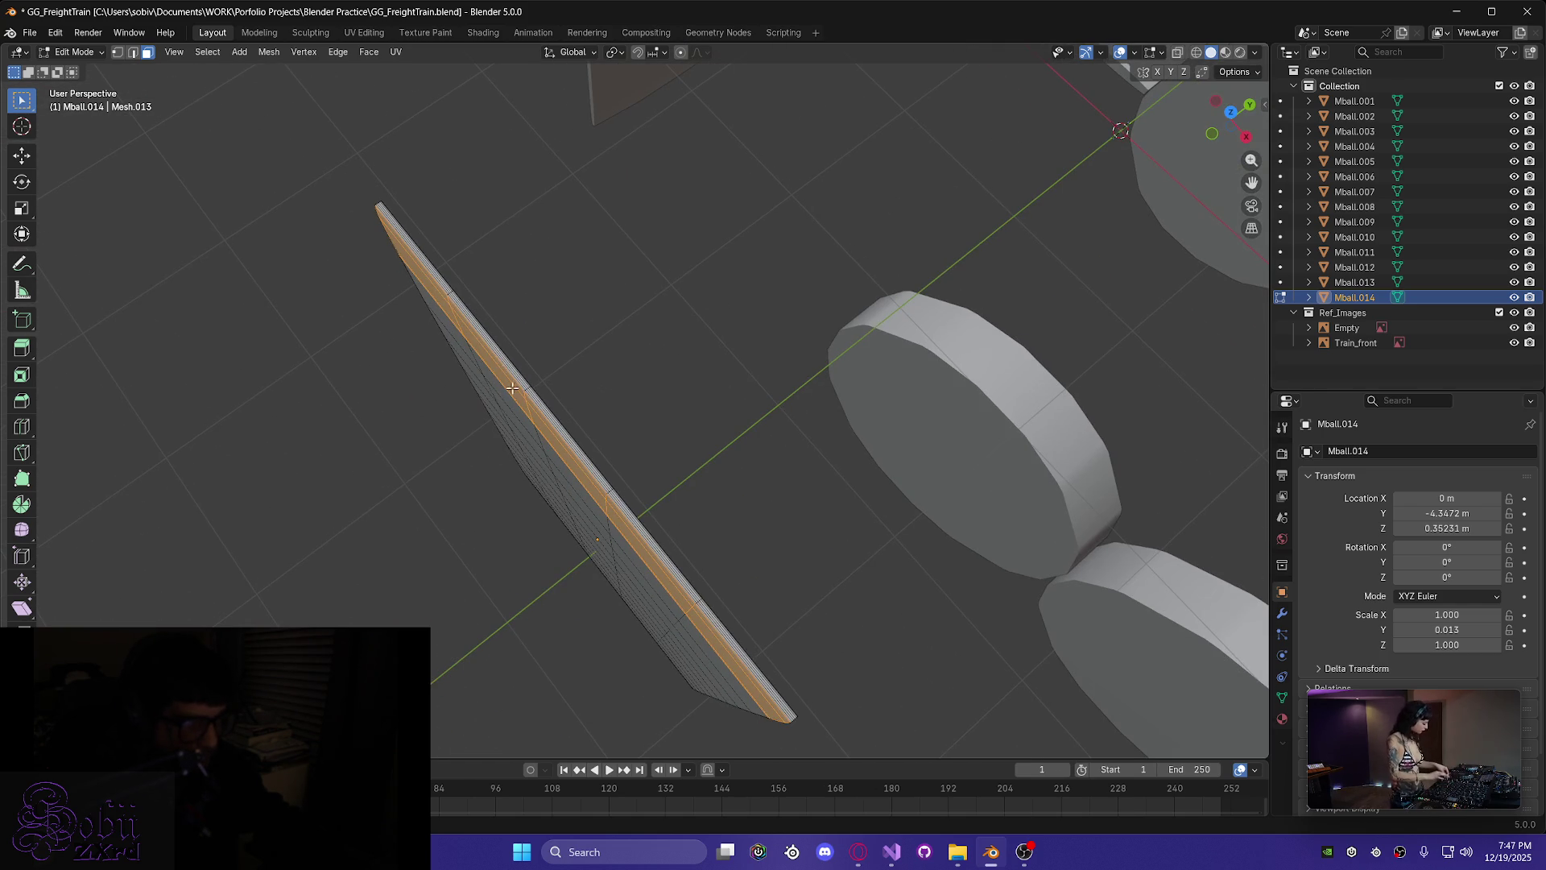
mouse_move(433, 275)
middle_mouse_down()
mouse_move(451, 345)
mouse_move(580, 345)
mouse_move(580, 359)
mouse_move(420, 309)
middle_mouse_up()
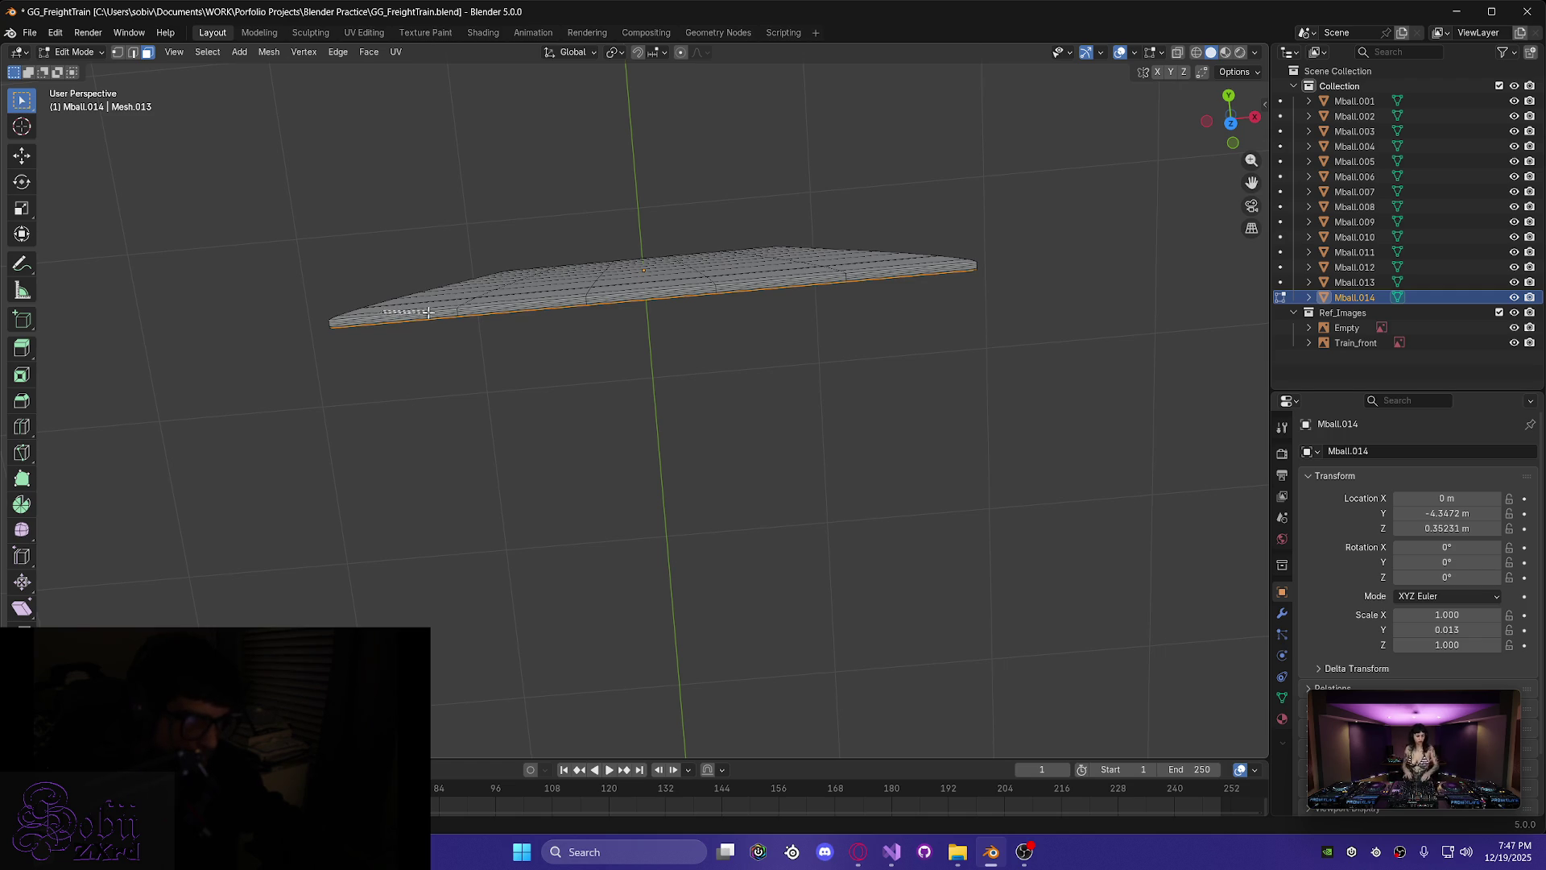
- Select faces along the panel's top edge and drop three unwanted blocks of faces
left_click_drag(554, 312, 671, 296)
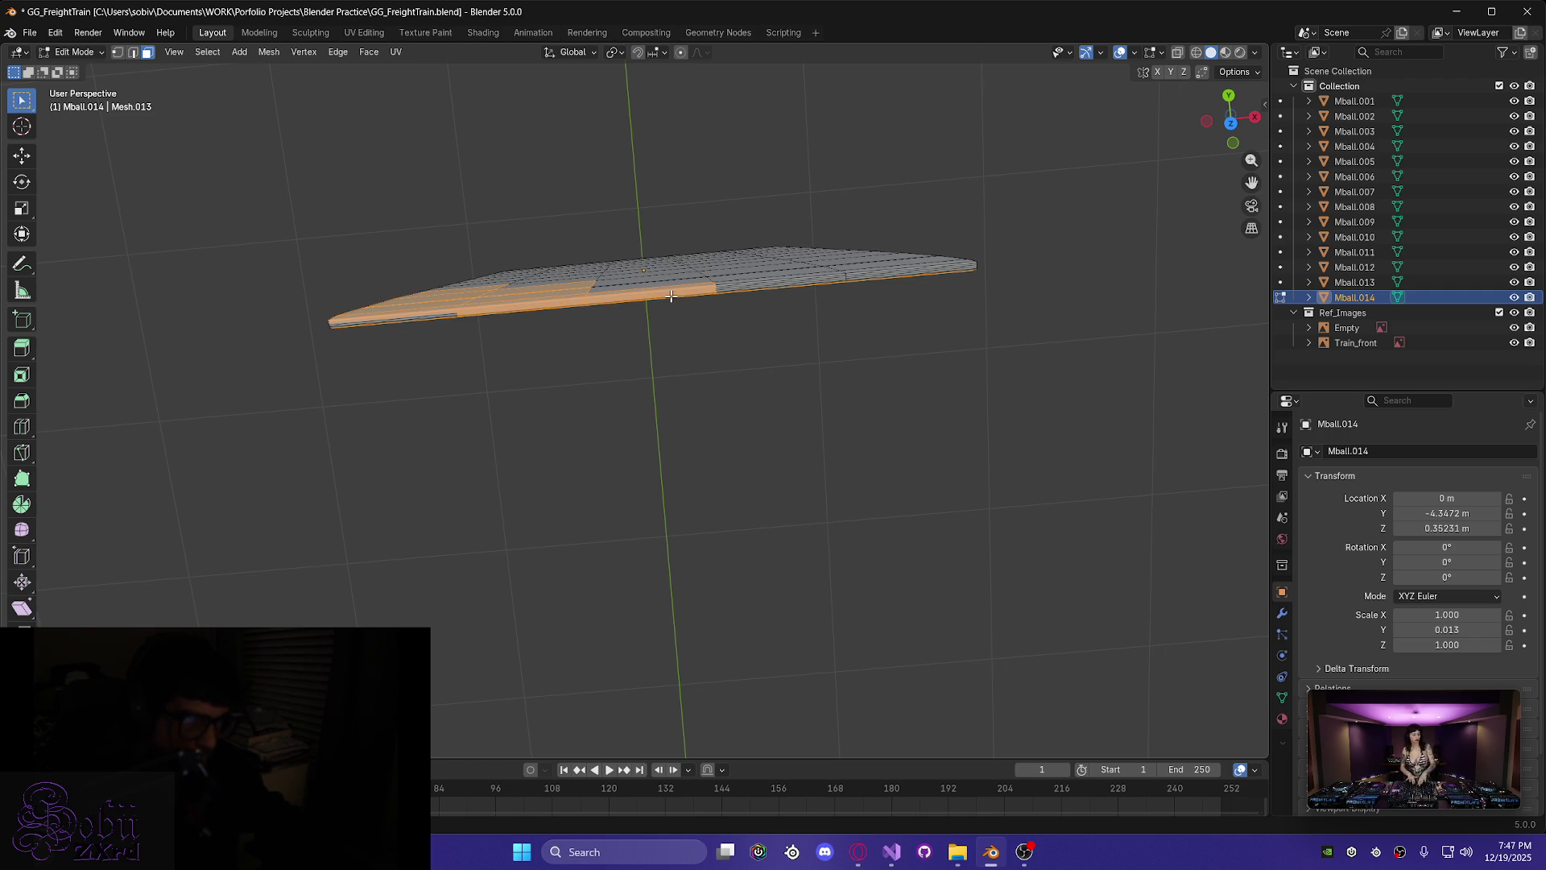
mouse_move(519, 296)
middle_mouse_down()
mouse_move(594, 269)
mouse_move(389, 214)
mouse_move(547, 137)
mouse_move(82, 141)
middle_mouse_up()
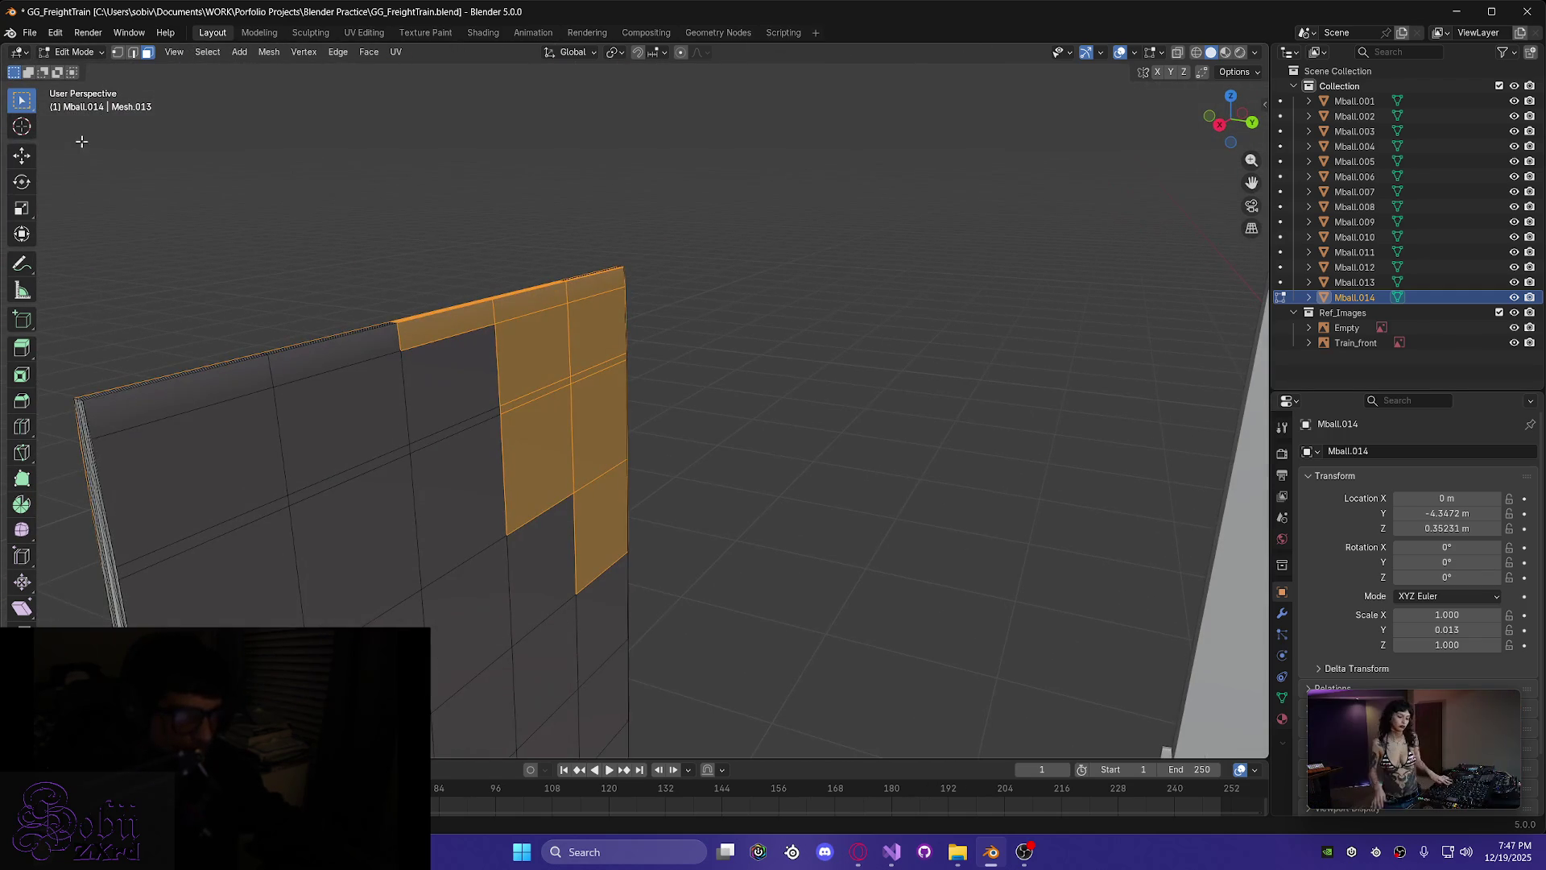
left_click(556, 467, "shift")
left_click(597, 455, "shift")
left_click(614, 510, "shift")
- Add the neighbouring face and extend the selection across the whole top row
mouse_move(438, 355)
middle_mouse_down()
mouse_move(394, 410)
mouse_move(411, 368)
middle_mouse_up()
scroll(399, 391, "up", 6)
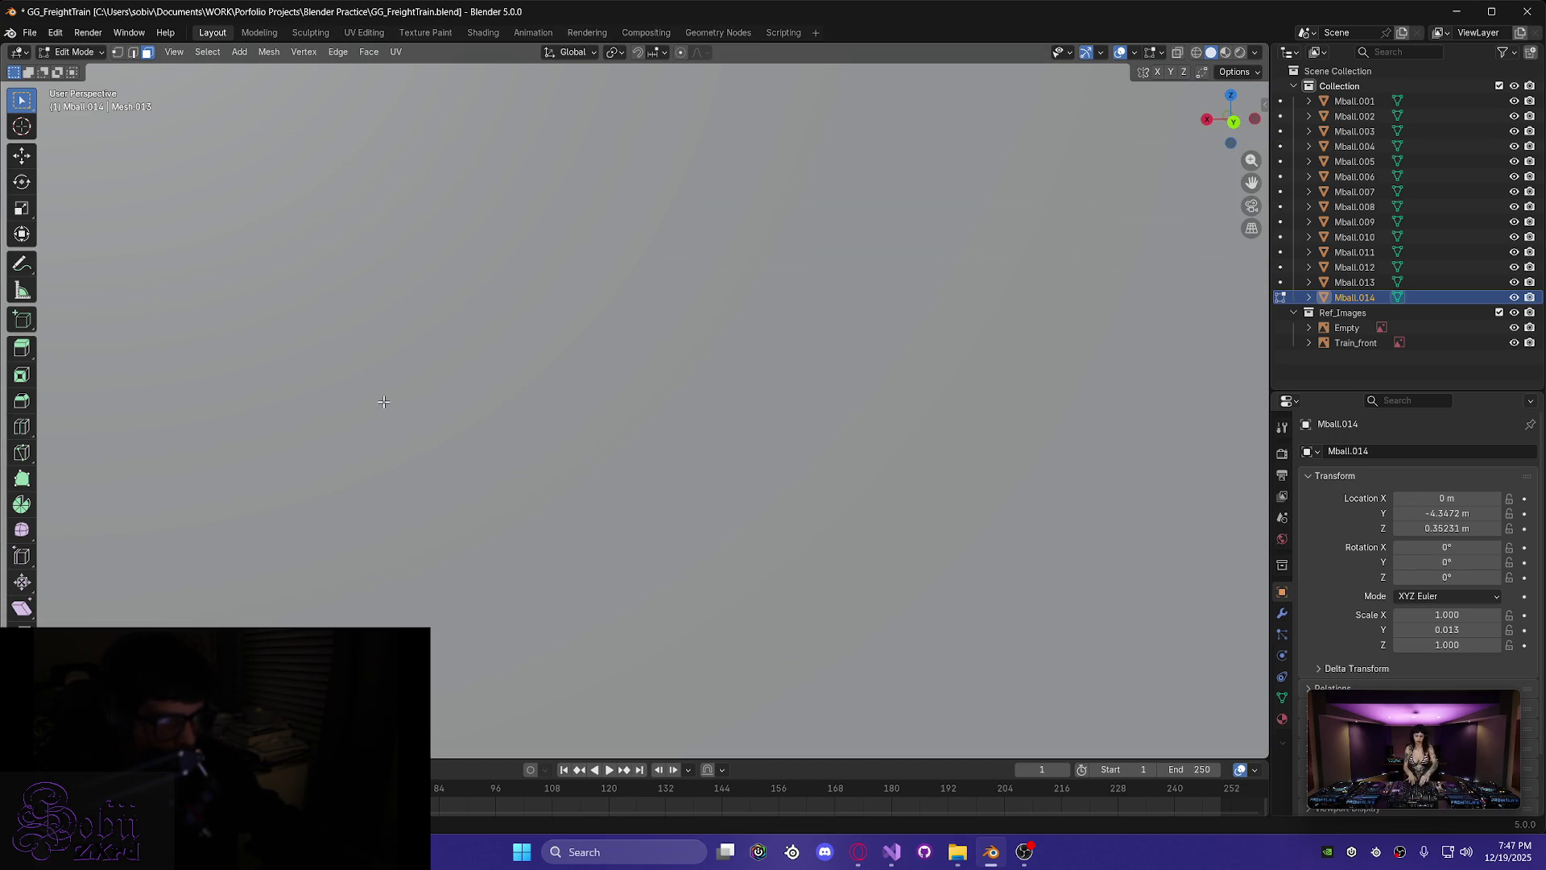
scroll(377, 408, "down", 4)
mouse_move(309, 428)
middle_mouse_down()
mouse_move(456, 415)
mouse_move(315, 431)
mouse_move(683, 452)
middle_mouse_up()
scroll(684, 452, "down", 2)
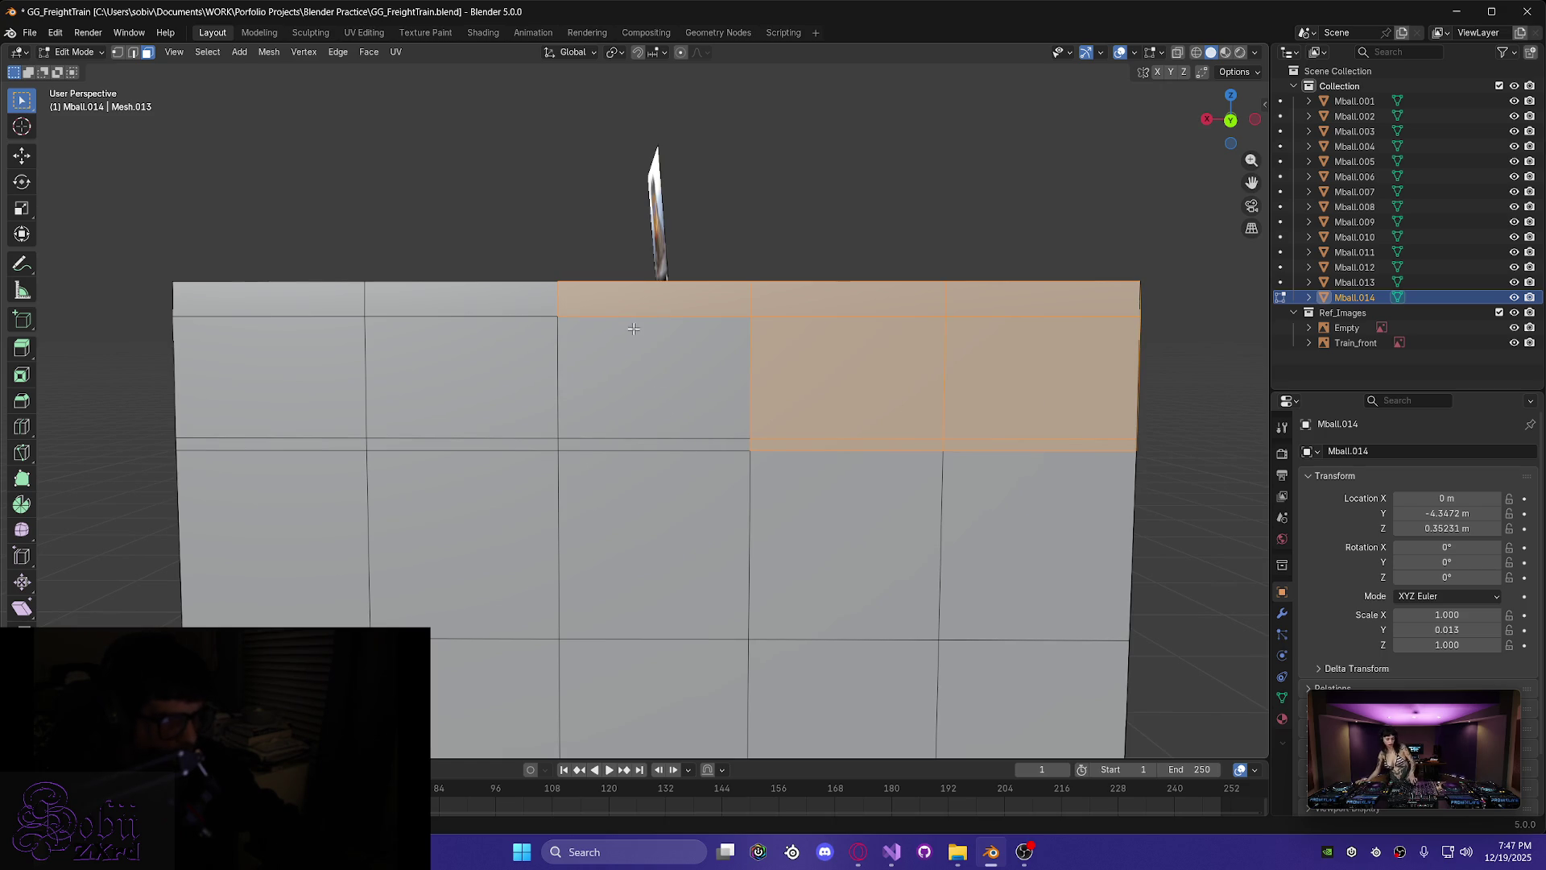
left_click(757, 437, "shift")
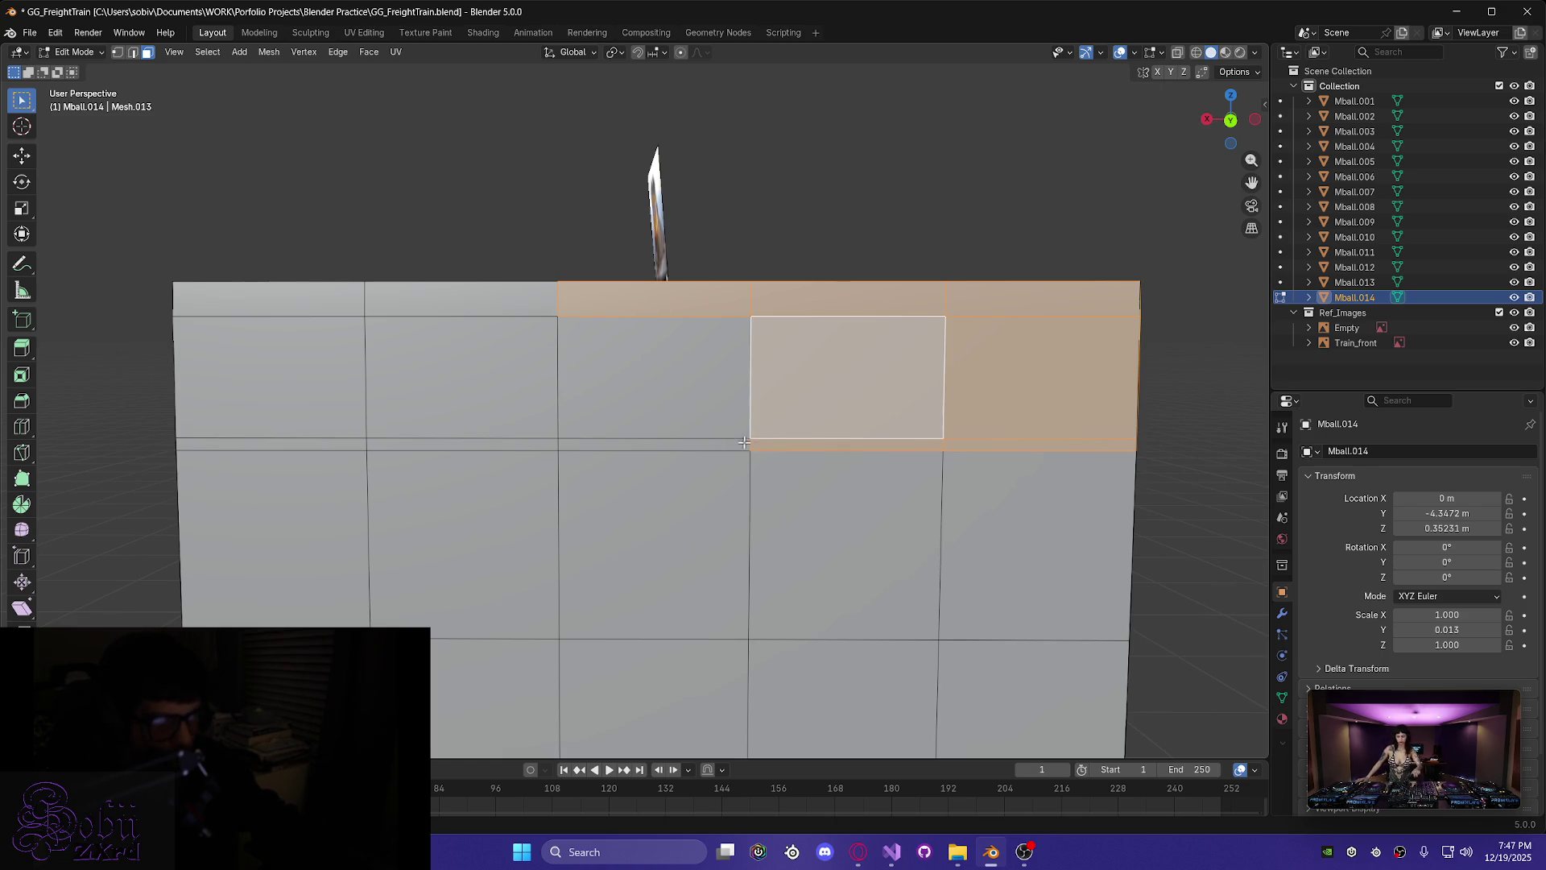
mouse_move(765, 447)
left_mouse_down()
mouse_move(320, 338)
mouse_move(266, 302)
left_mouse_up()
mouse_move(266, 302)
middle_mouse_down()
mouse_move(410, 335)
mouse_move(194, 333)
mouse_move(430, 443)
mouse_move(656, 516)
mouse_move(687, 546)
mouse_move(803, 512)
middle_mouse_up()
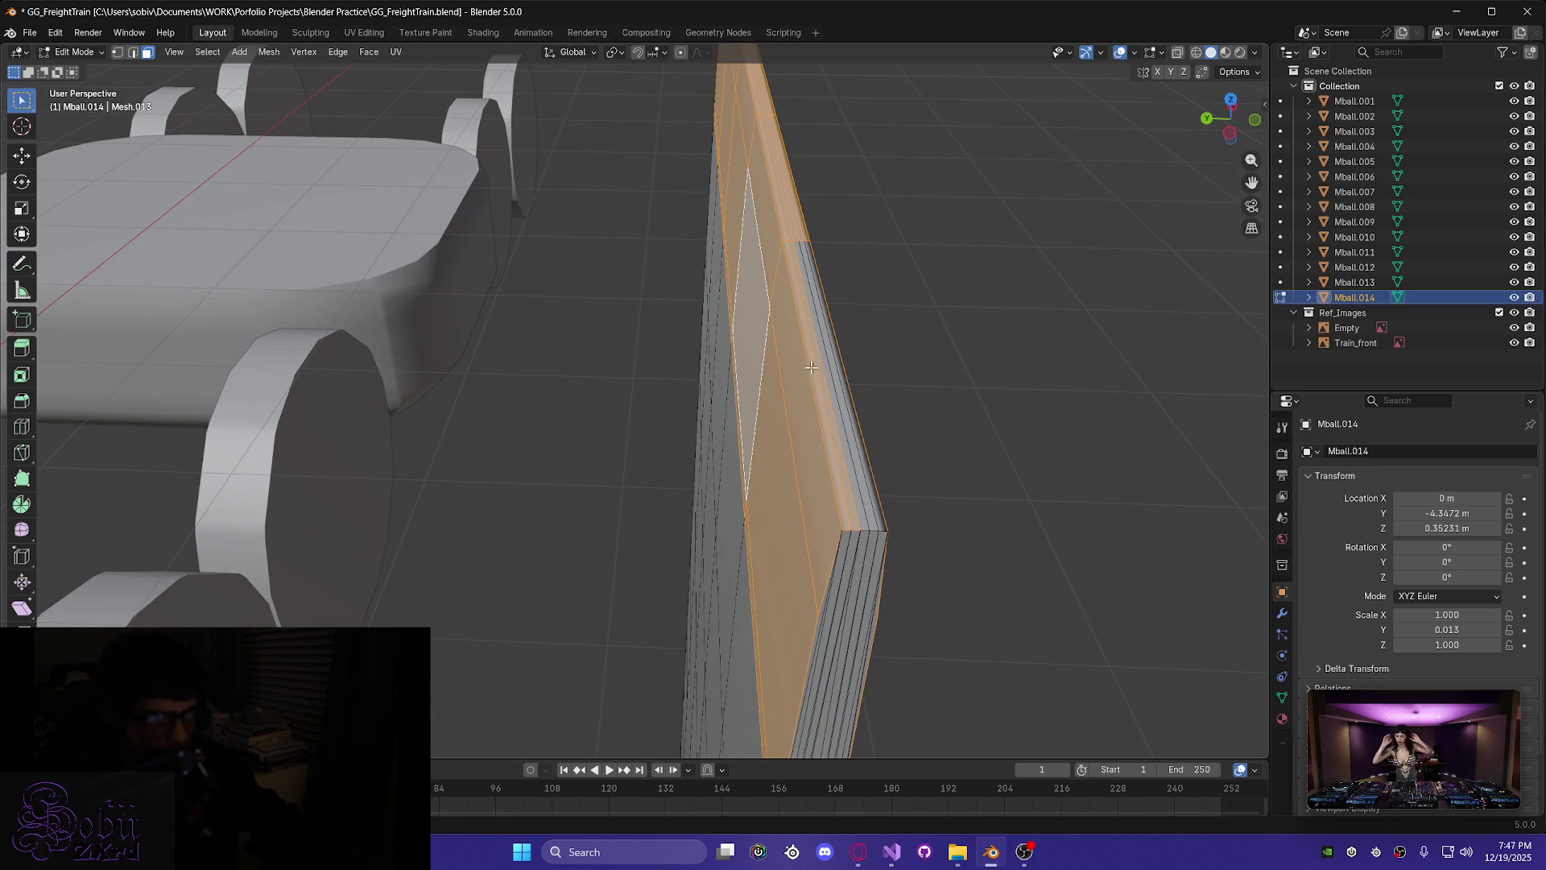
- Select the striped rim strip along the panel's top and check it
left_click_drag(850, 405, 850, 405)
mouse_move(849, 405)
middle_mouse_down()
mouse_move(822, 469)
mouse_move(886, 540)
mouse_move(891, 576)
mouse_move(820, 543)
middle_mouse_up()
scroll(911, 561, "down", 3)
mouse_move(912, 560)
middle_mouse_down()
mouse_move(877, 523)
mouse_move(761, 518)
mouse_move(660, 543)
middle_mouse_up()
scroll(860, 494, "up", 4)
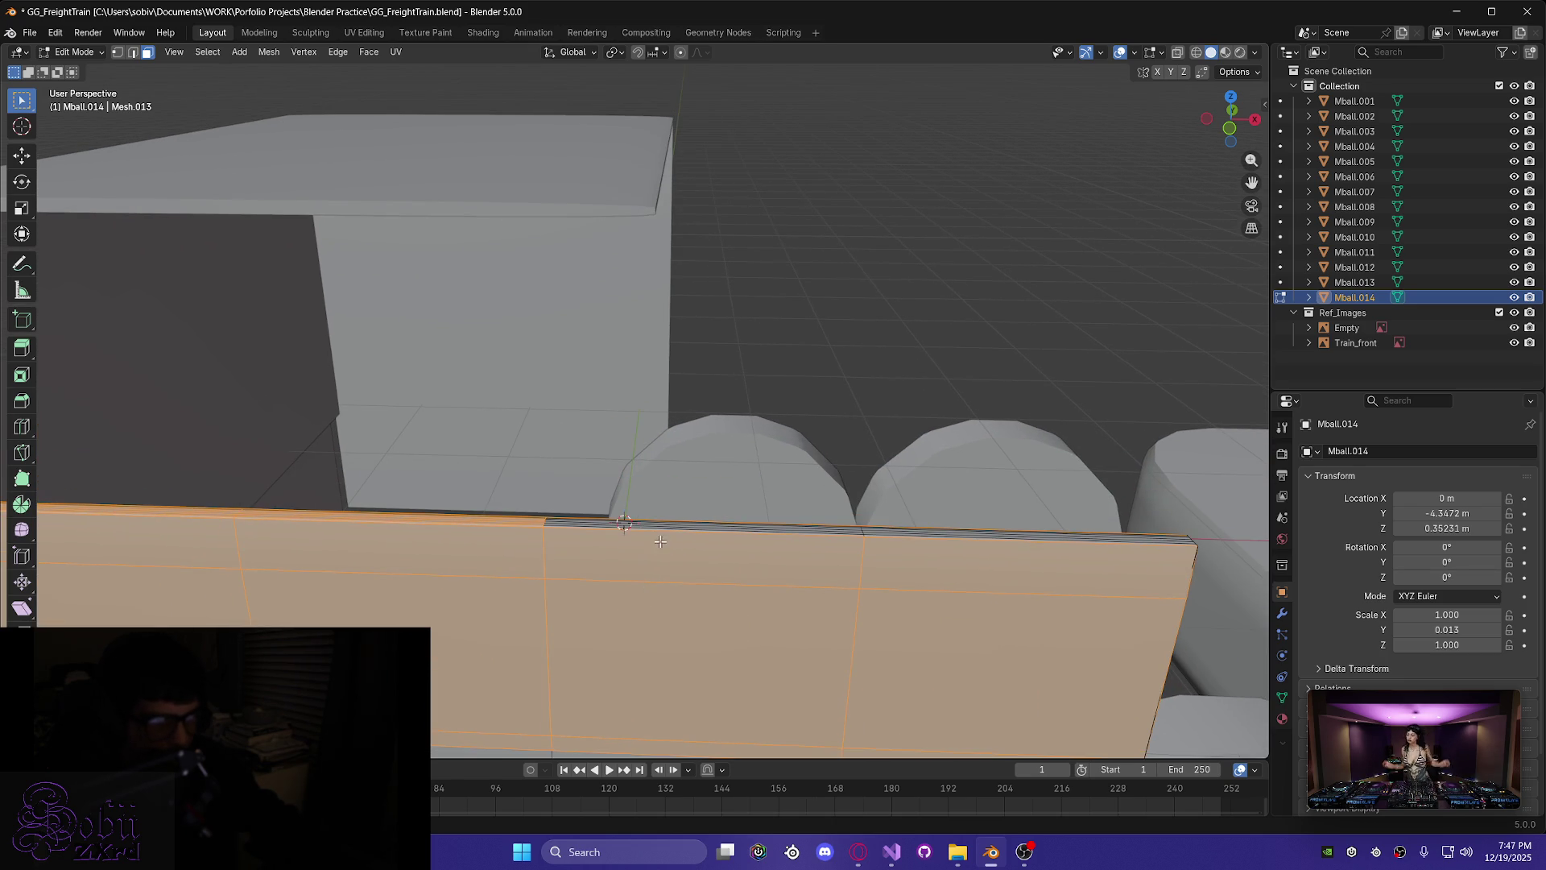
mouse_move(746, 608)
middle_mouse_down()
mouse_move(612, 491)
mouse_move(582, 430)
middle_mouse_up()
middle_click_drag(520, 364, 590, 413)
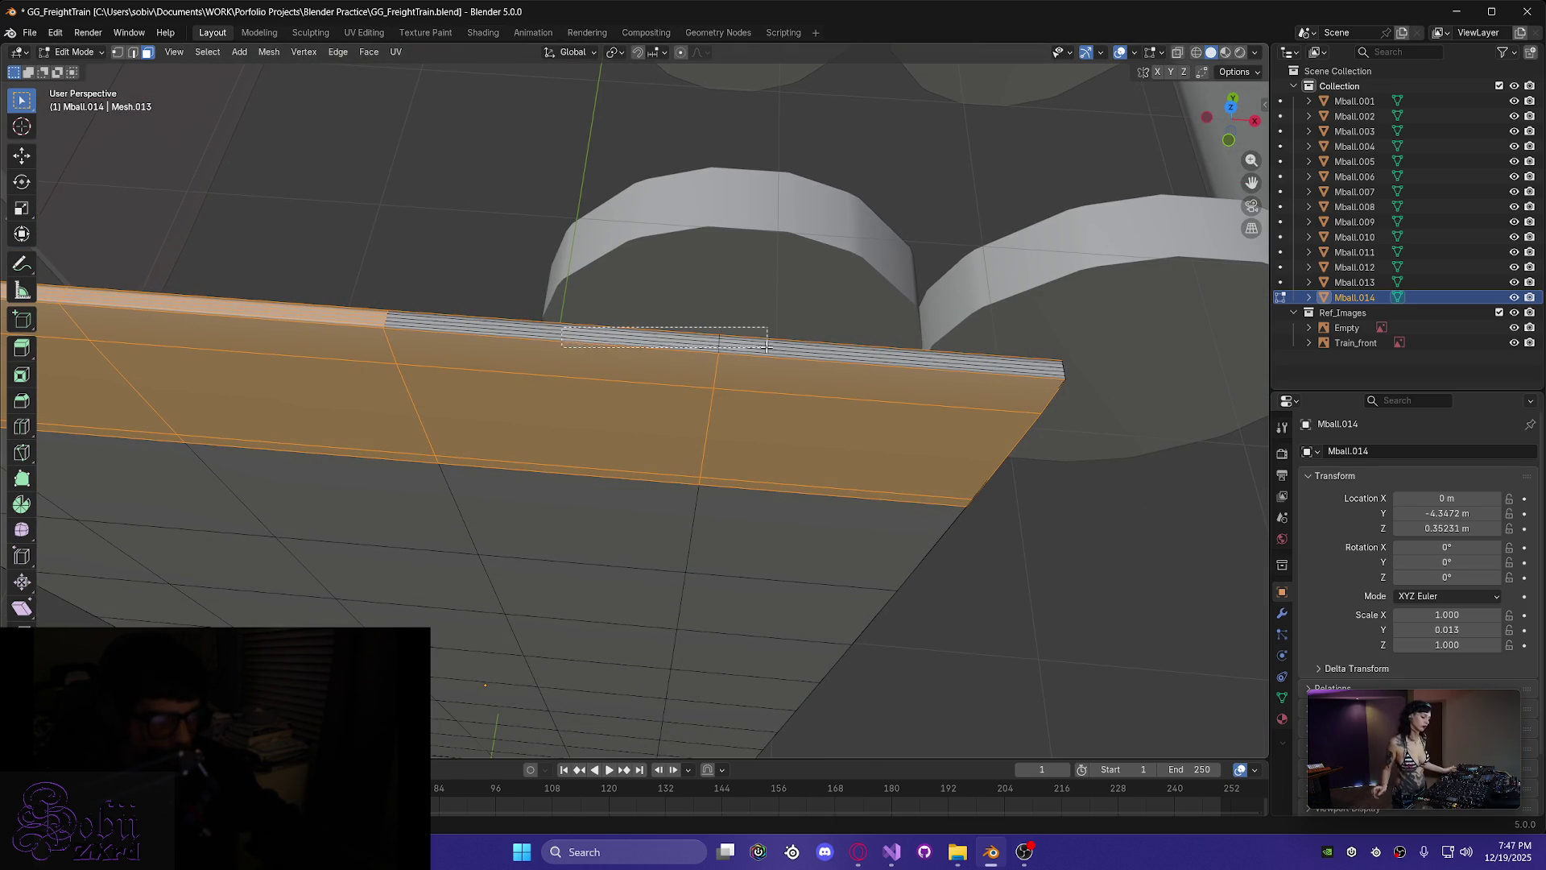
left_click(825, 356, "shift")
mouse_move(795, 401)
middle_mouse_down()
mouse_move(629, 401)
mouse_move(621, 438)
mouse_move(459, 390)
mouse_move(546, 410)
mouse_move(439, 411)
mouse_move(564, 426)
mouse_move(672, 407)
mouse_move(644, 443)
mouse_move(534, 449)
mouse_move(473, 431)
middle_mouse_up()
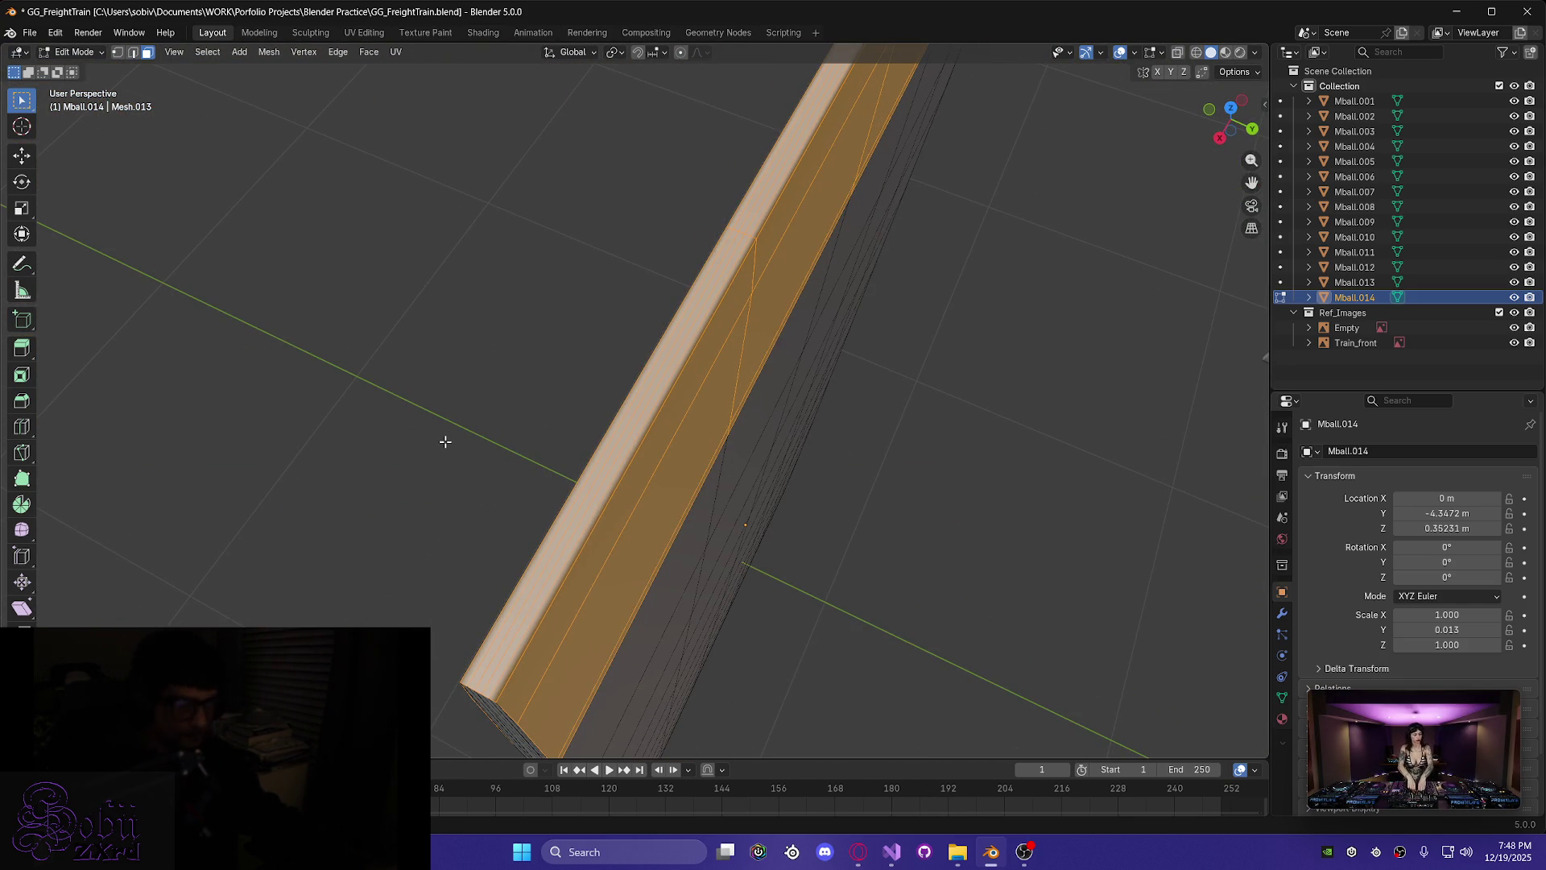
- Delete the selected rim faces with X > Faces
key("x")
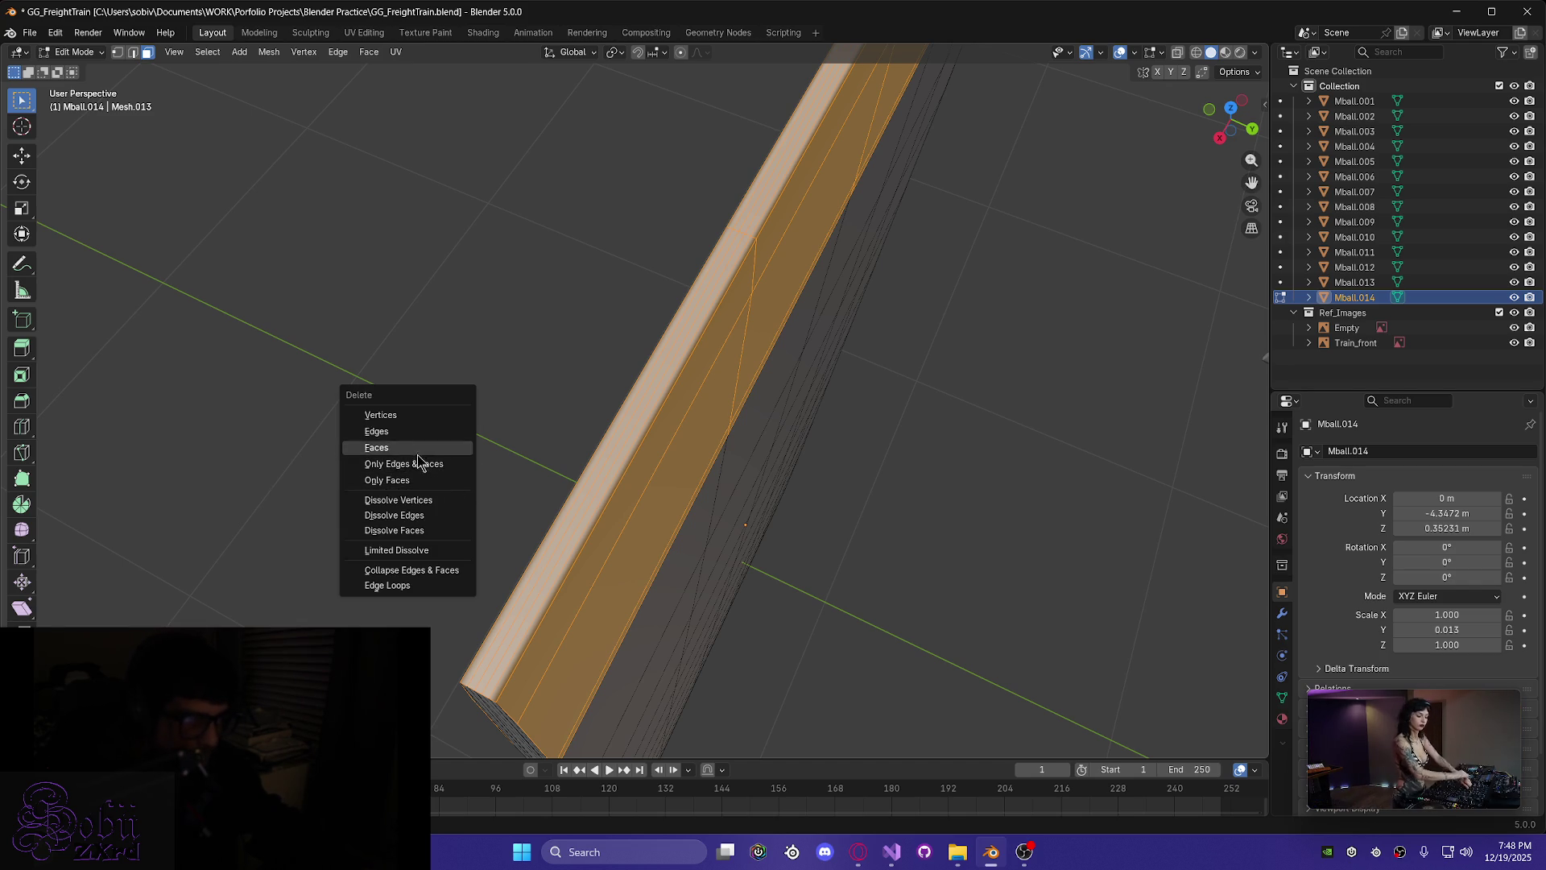
left_click(467, 463)
mouse_move(472, 462)
middle_mouse_down()
mouse_move(604, 448)
mouse_move(697, 400)
mouse_move(631, 365)
mouse_move(604, 379)
middle_mouse_up()
mouse_move(553, 563)
middle_mouse_down()
mouse_move(449, 476)
mouse_move(377, 469)
middle_mouse_up()
middle_click_drag(464, 603, 331, 509)
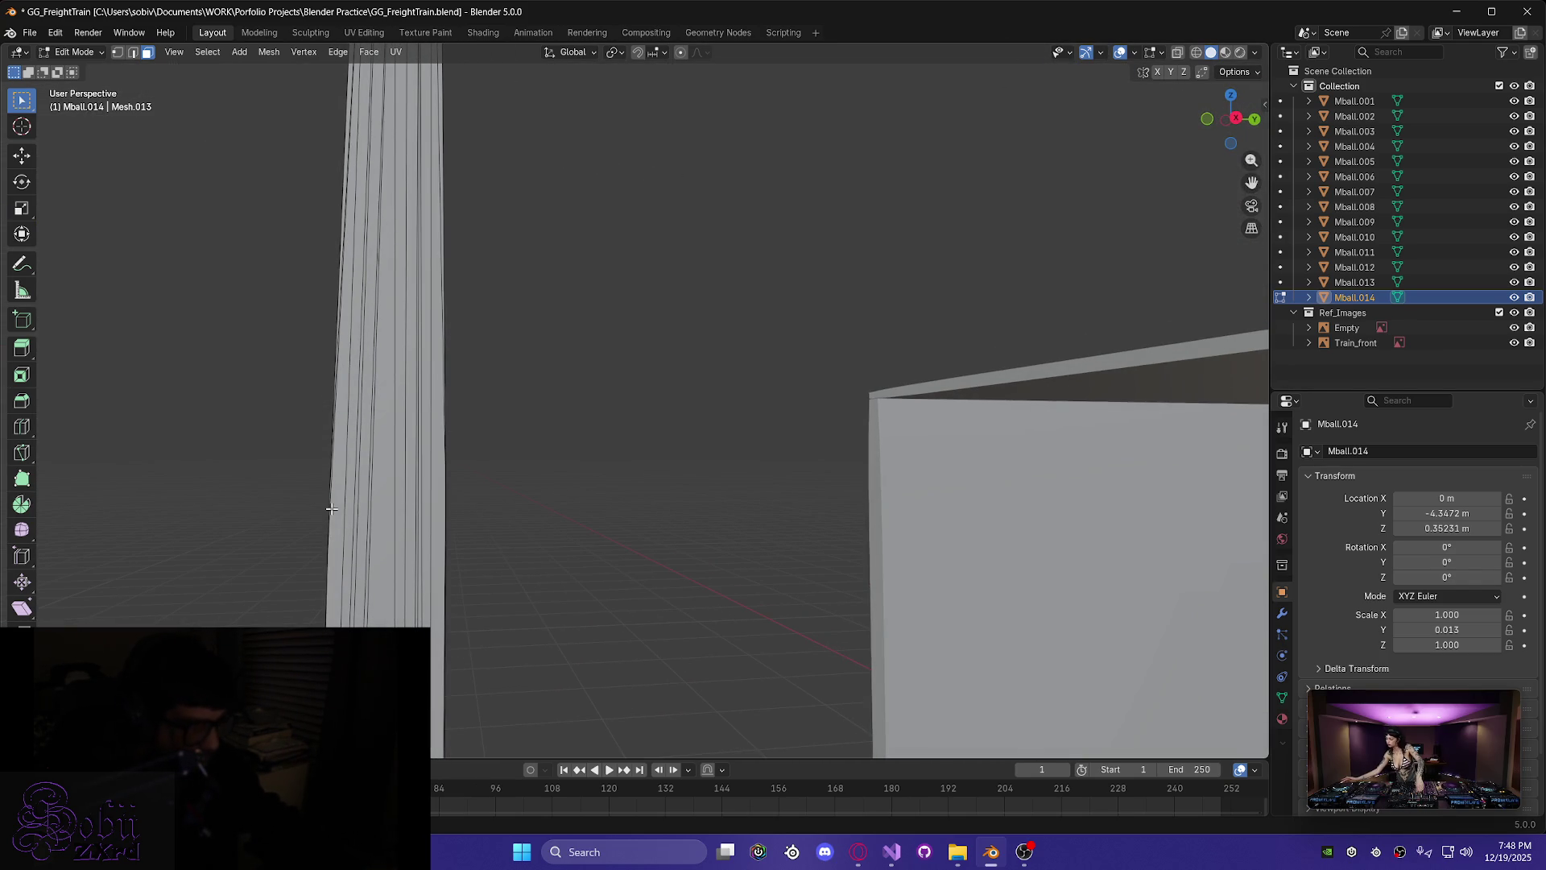
- Knife-cut across the tall column at the wall's top edge, Y-constrained, and box-select the faces above
key("k")
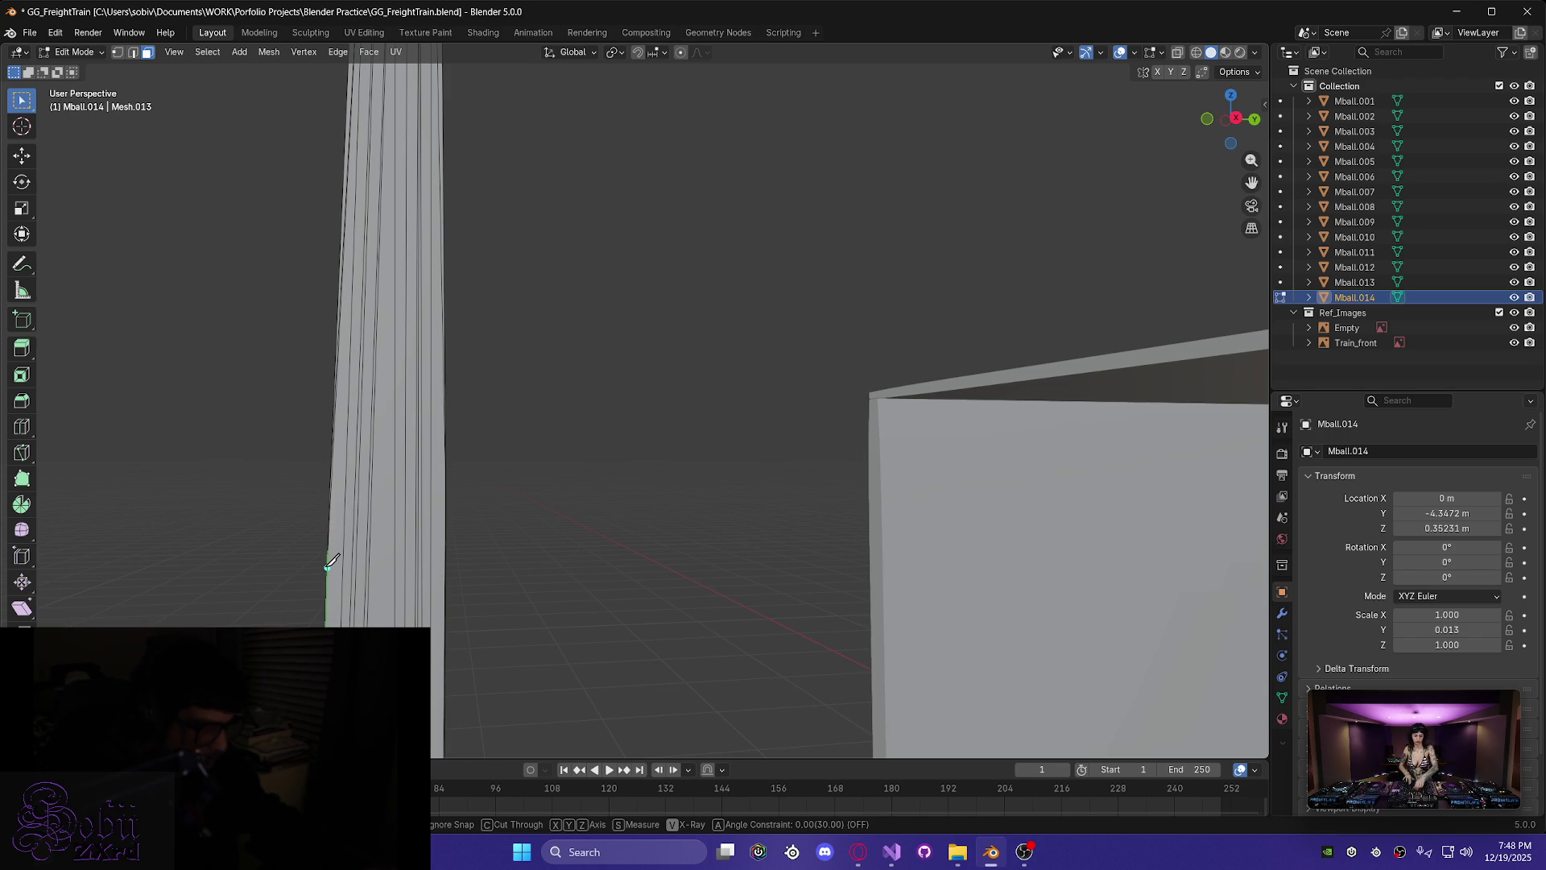
mouse_move(291, 551)
middle_mouse_down()
mouse_move(314, 564)
mouse_move(340, 541)
middle_mouse_up()
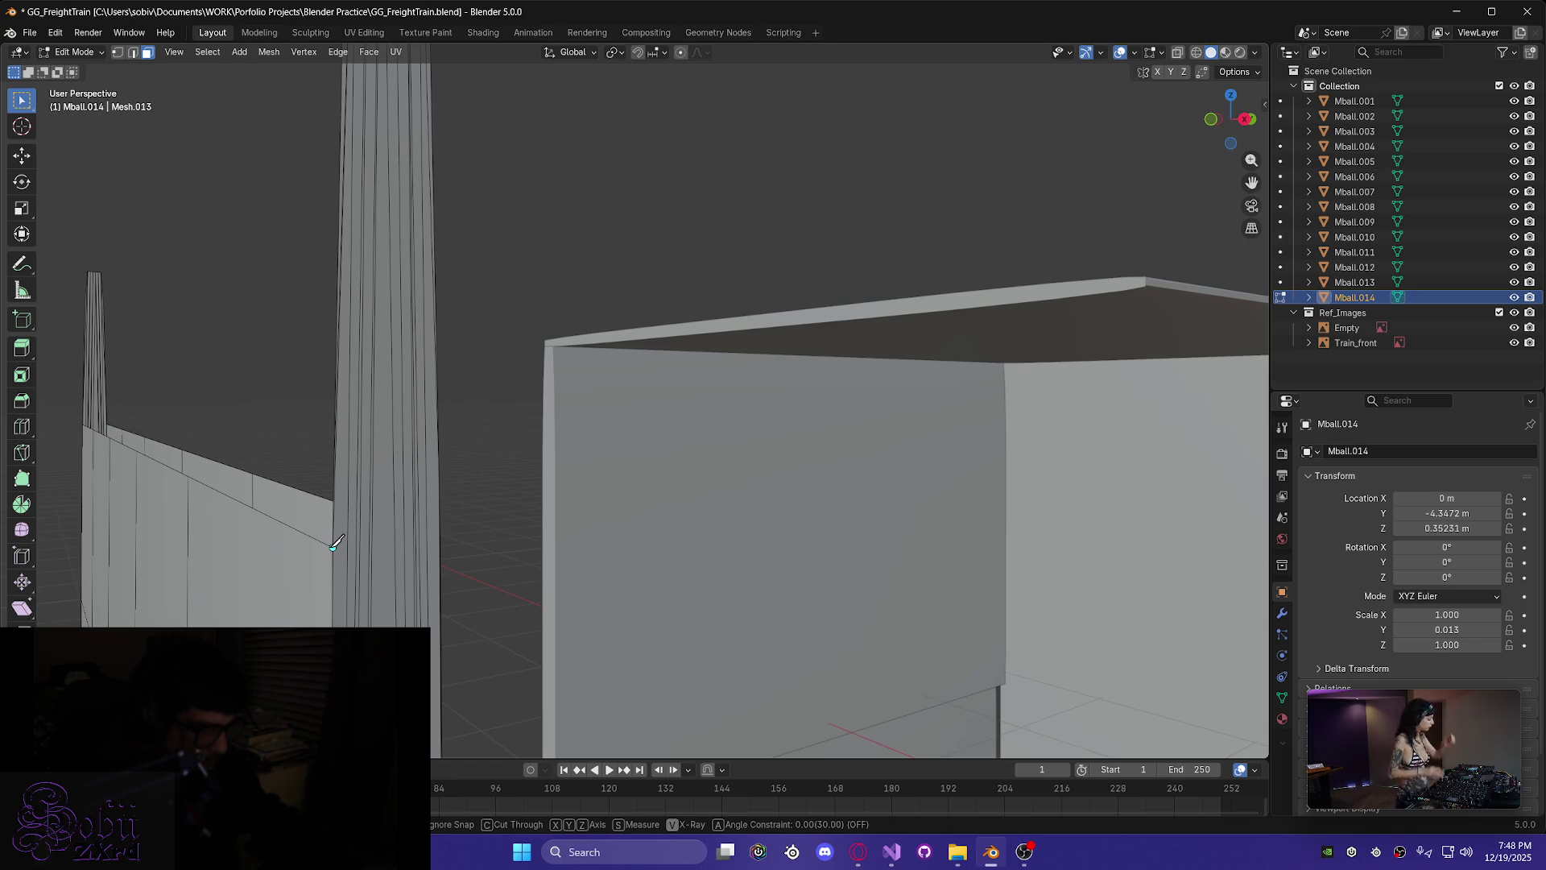
left_click(334, 545)
key("y")
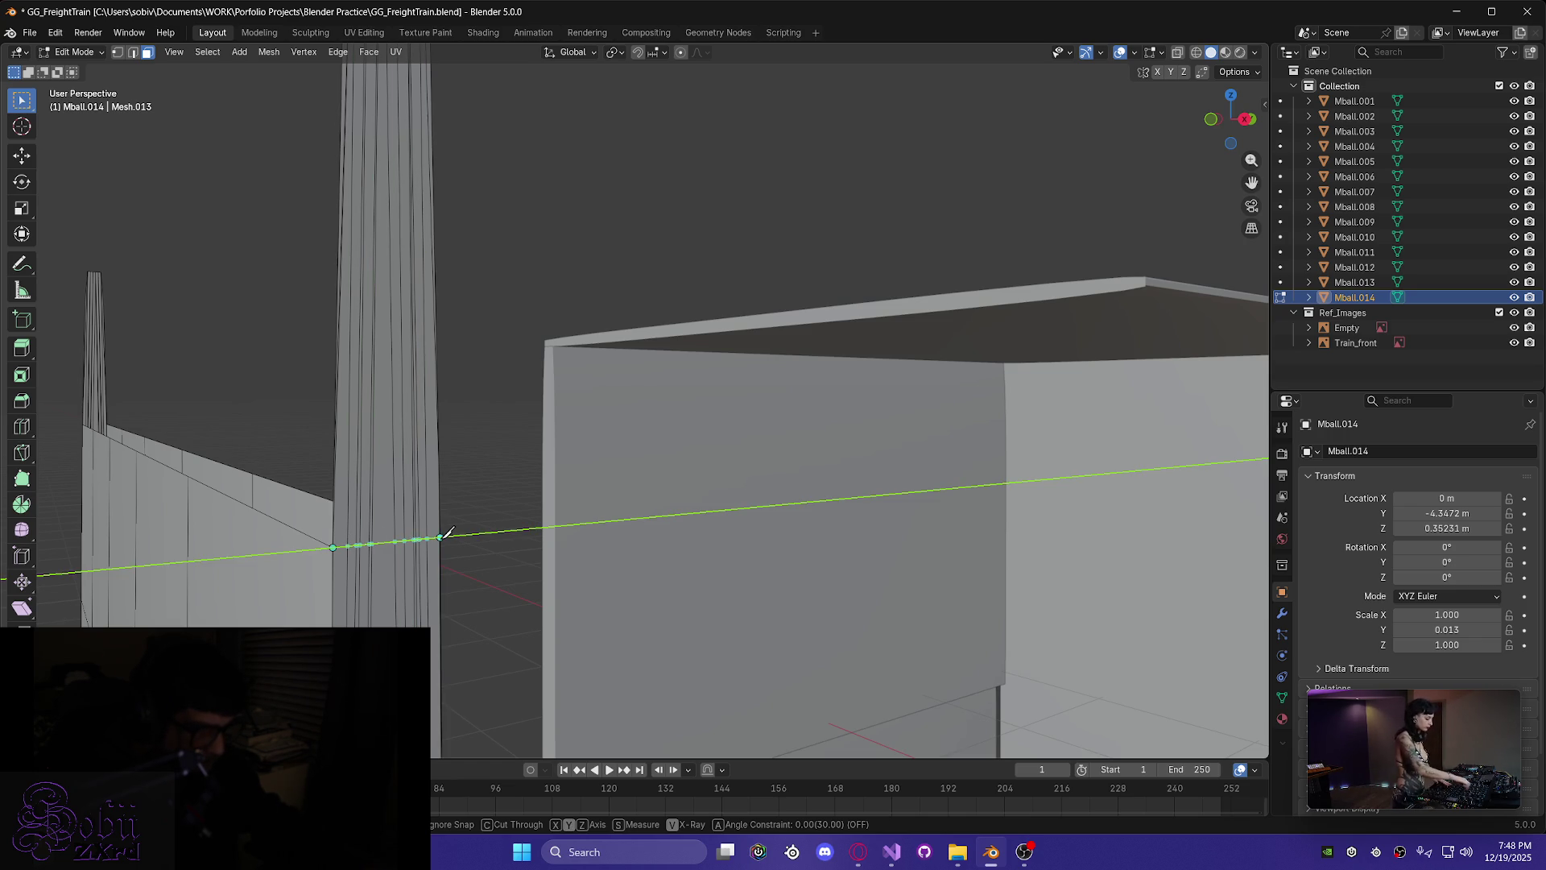
key("y")
mouse_move(449, 535)
middle_mouse_down()
mouse_move(390, 535)
mouse_move(360, 560)
middle_mouse_up()
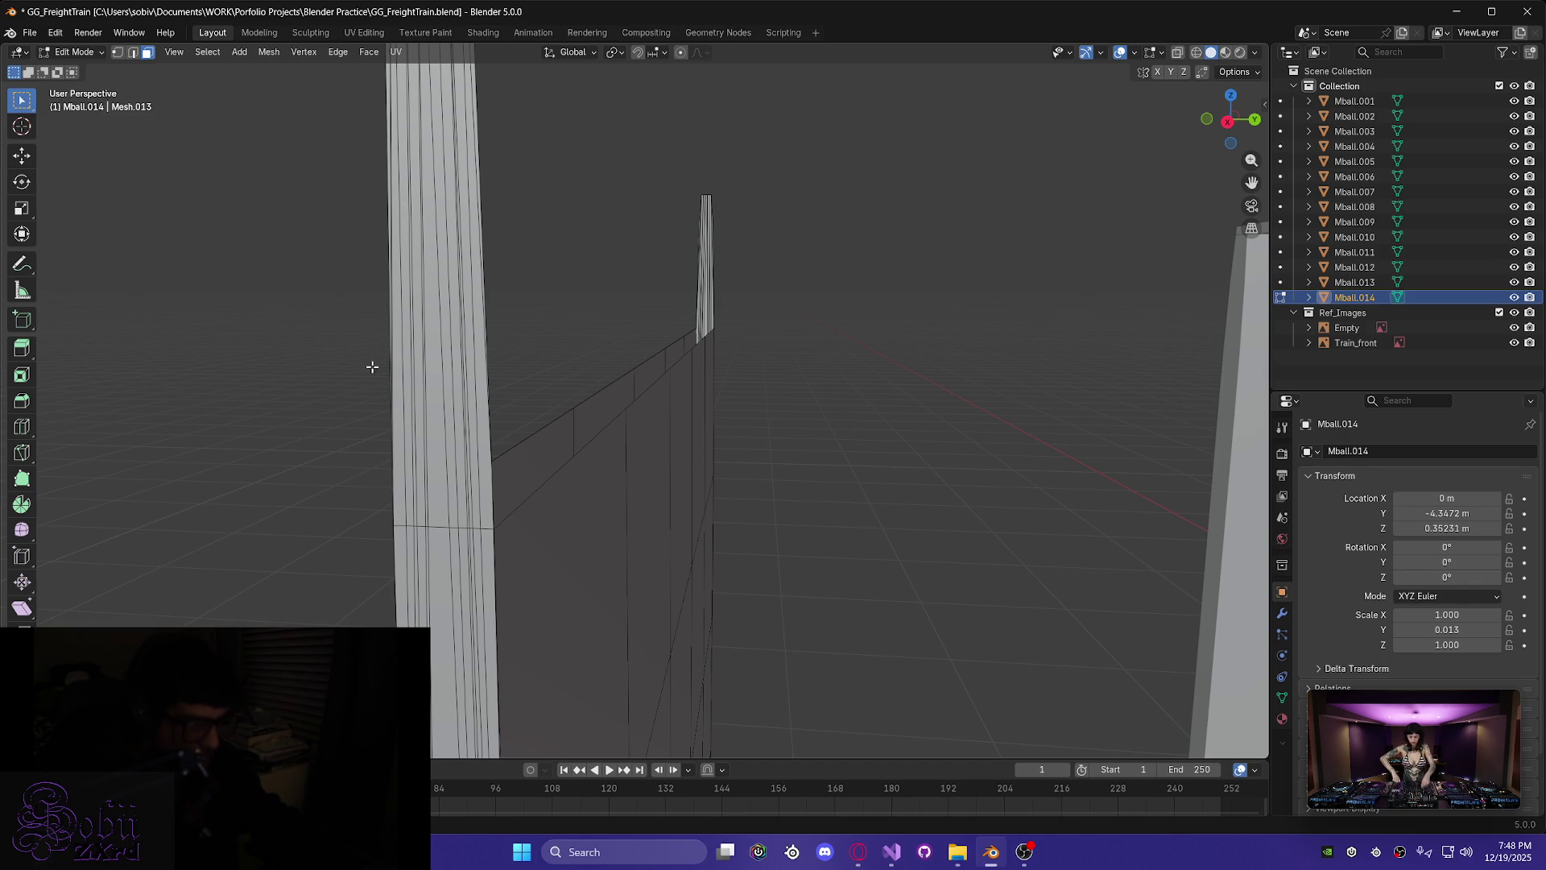
left_click_drag(364, 330, 532, 448)
- Delete the column faces above the cut; the wall's top strip is deleted, then undone
key("x")
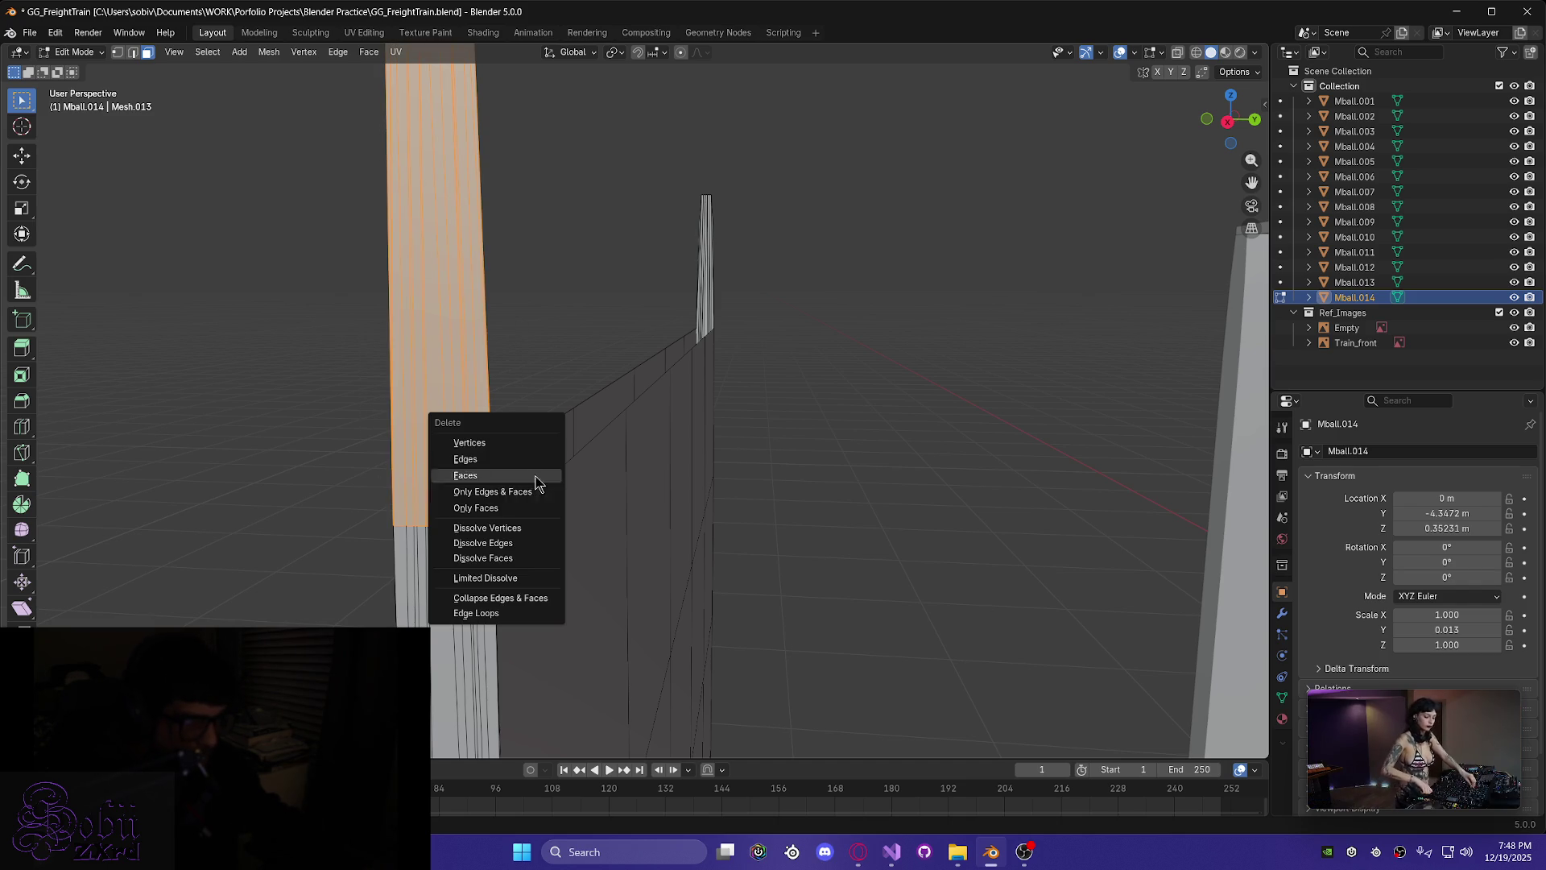
left_click(472, 478)
middle_click_drag(426, 486, 429, 493)
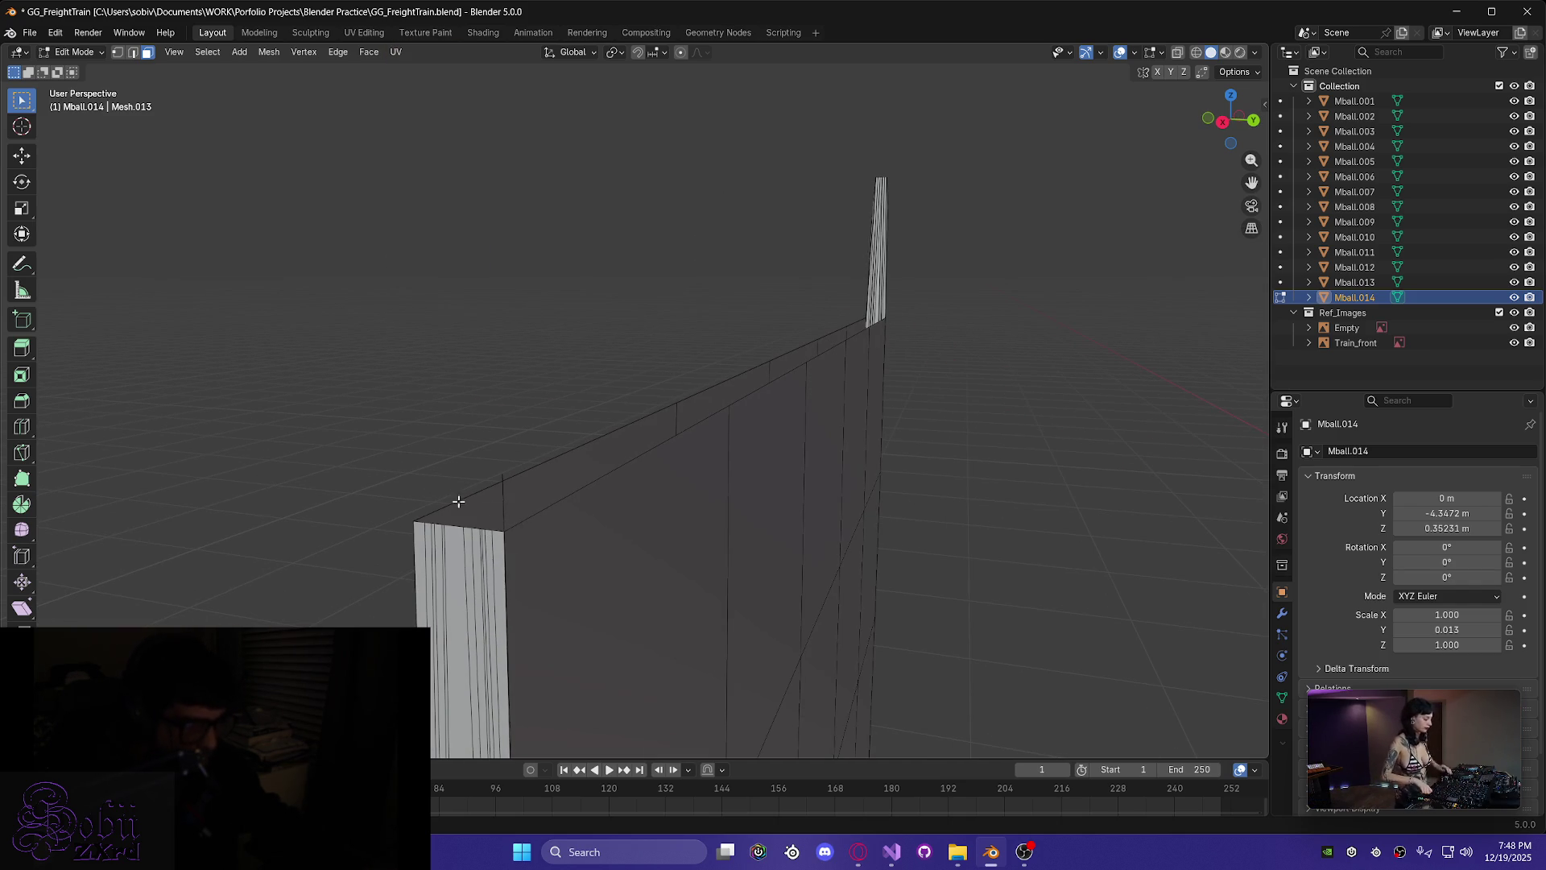
left_click(495, 506, "alt")
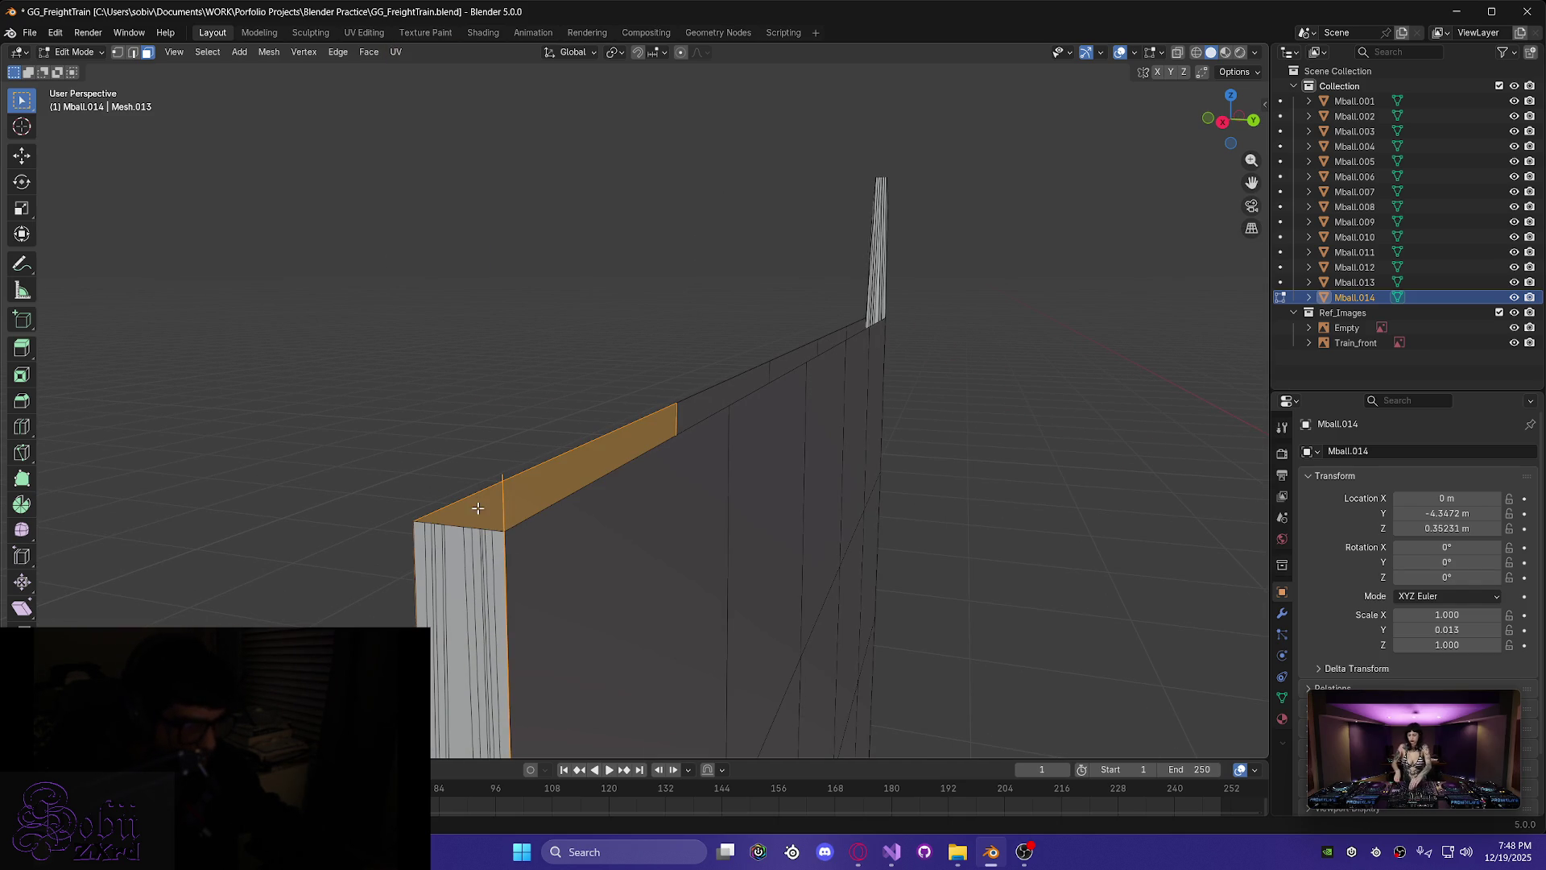
key("Delete")
mouse_move(487, 599)
middle_mouse_down()
mouse_move(542, 658)
mouse_move(520, 590)
middle_mouse_up()
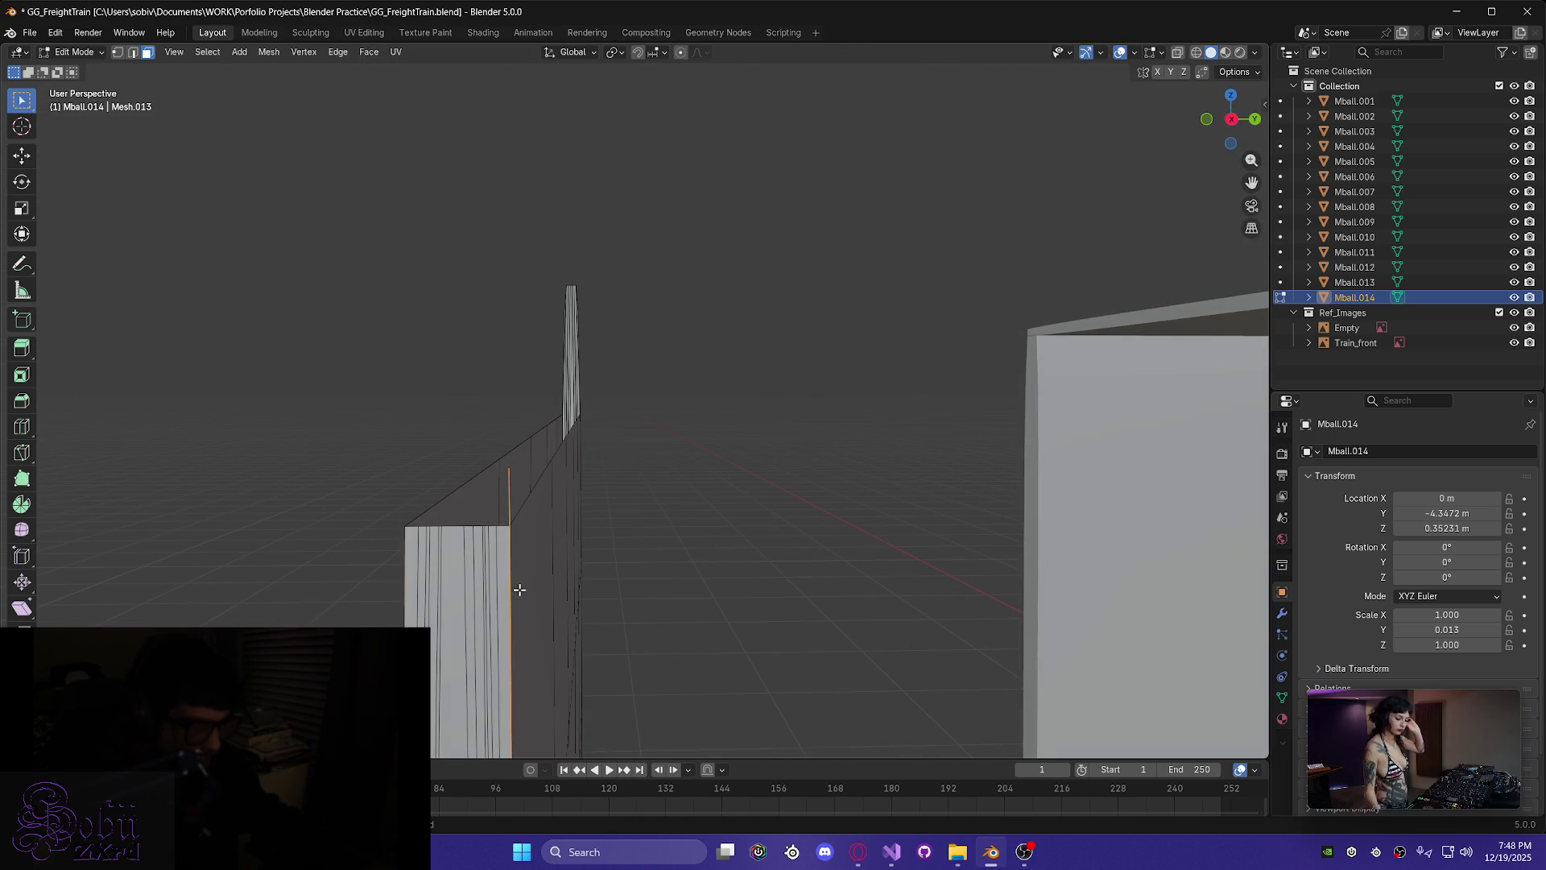
key("ctrl+z")
key("ctrl+z")
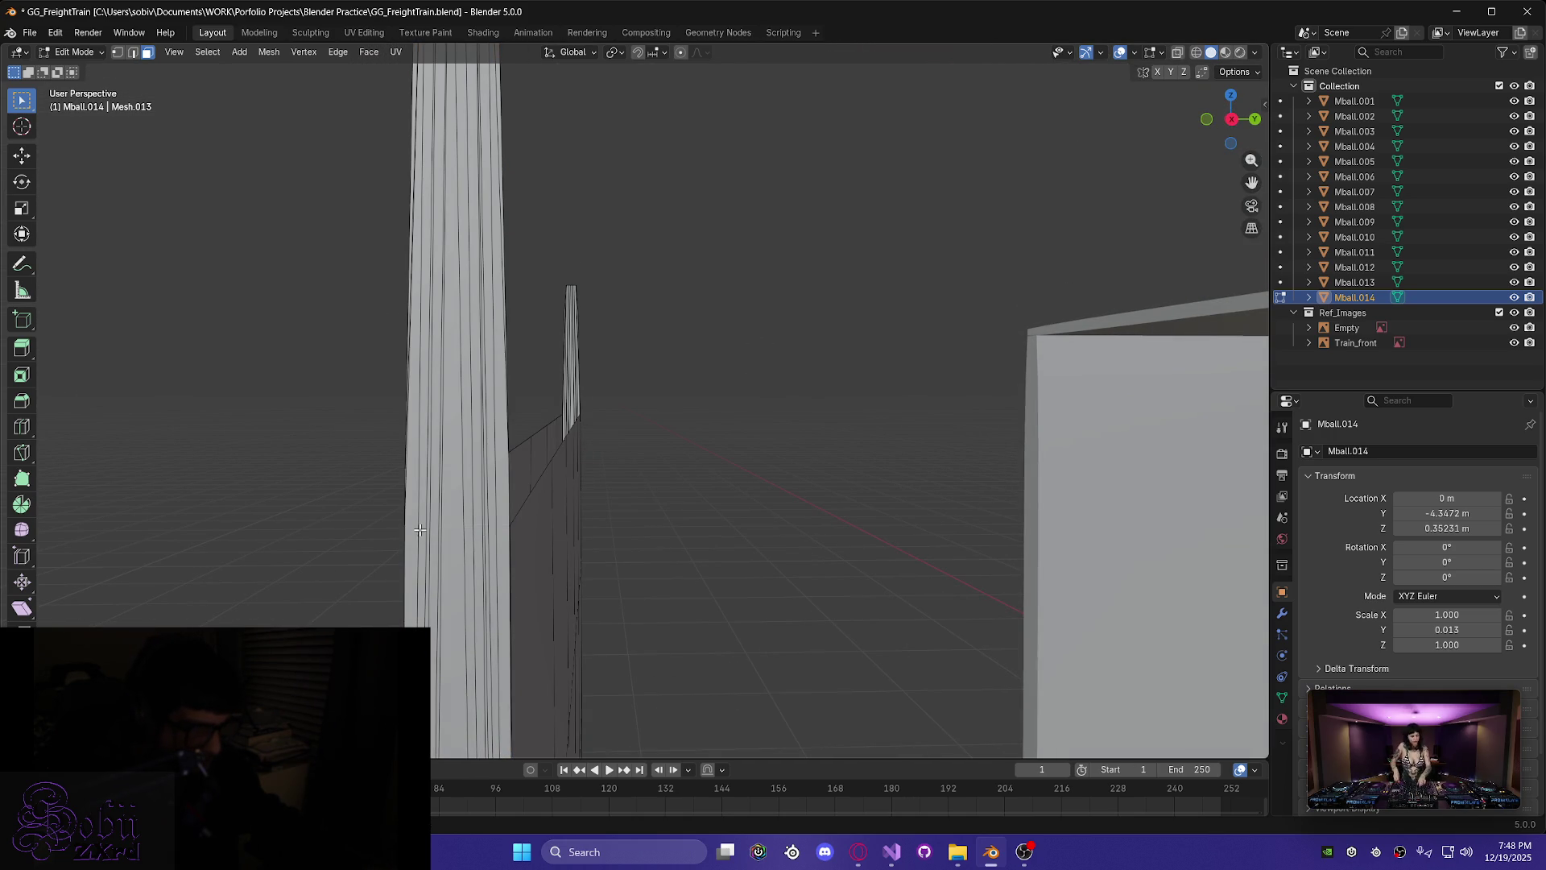
mouse_move(411, 547)
middle_mouse_down("shift")
mouse_move(346, 586)
mouse_move(544, 411)
mouse_move(457, 485)
middle_mouse_up("shift")
- Knife-cut across the column at the wall top with Y constraint, confirmed with Enter
key("k")
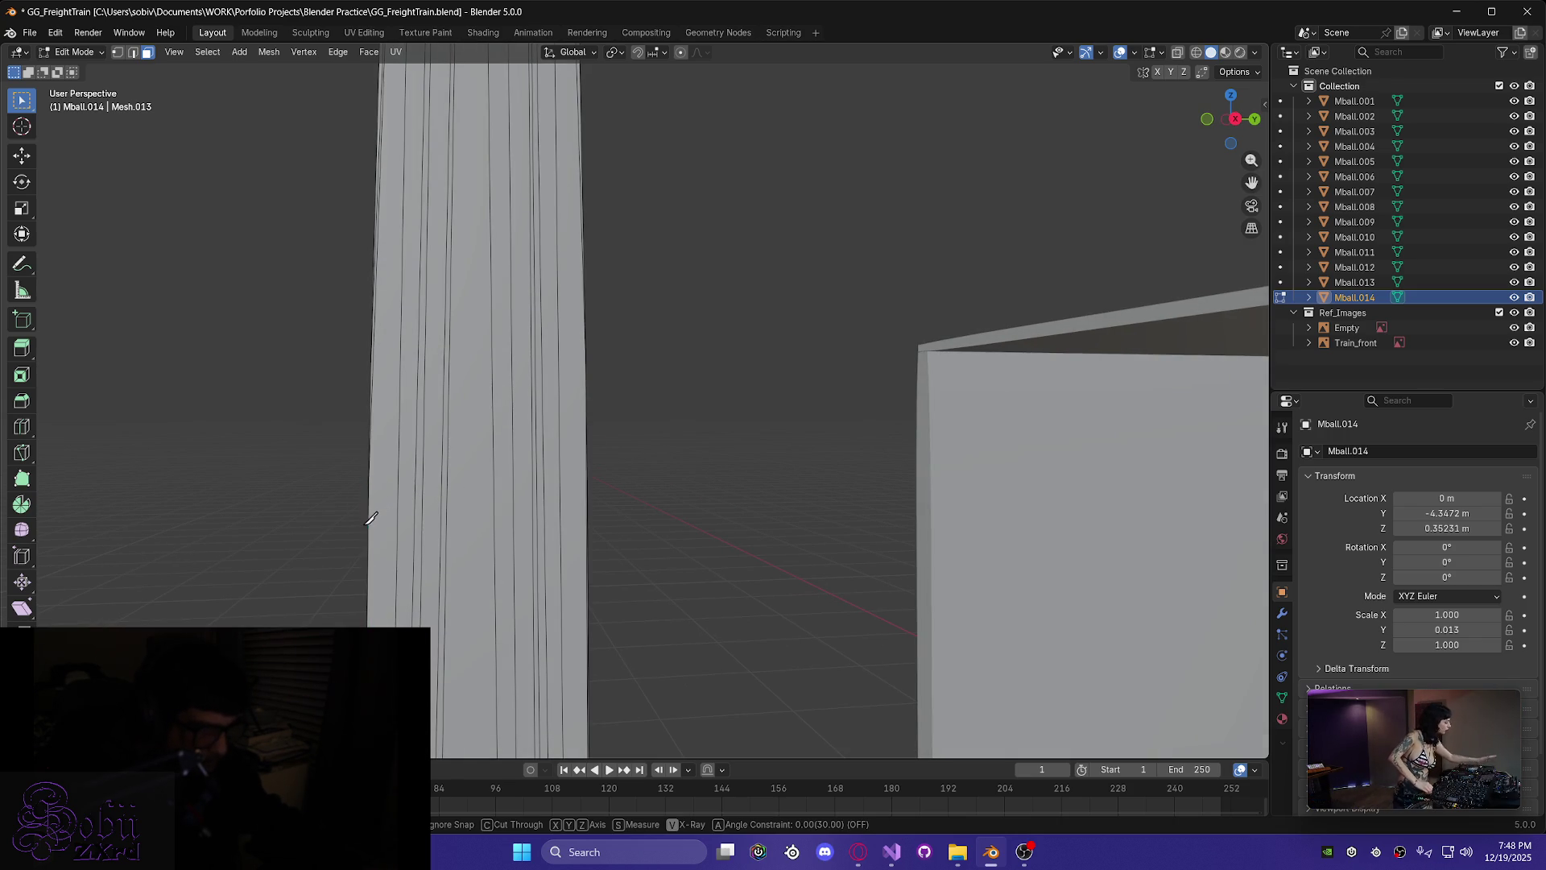
middle_click_drag(345, 518, 374, 482)
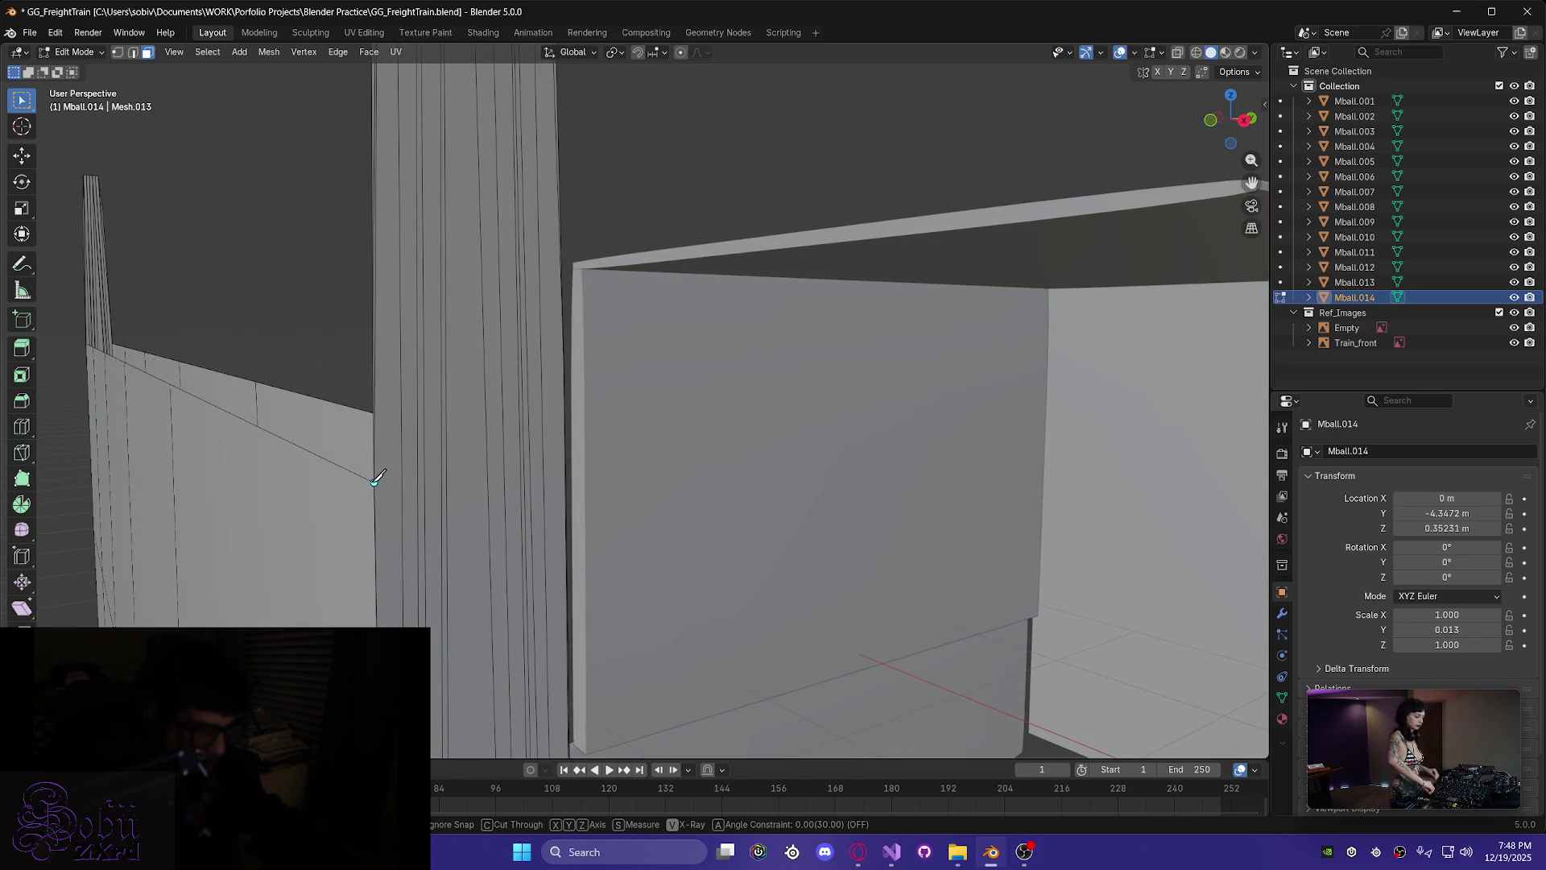
left_click(374, 482)
key("y")
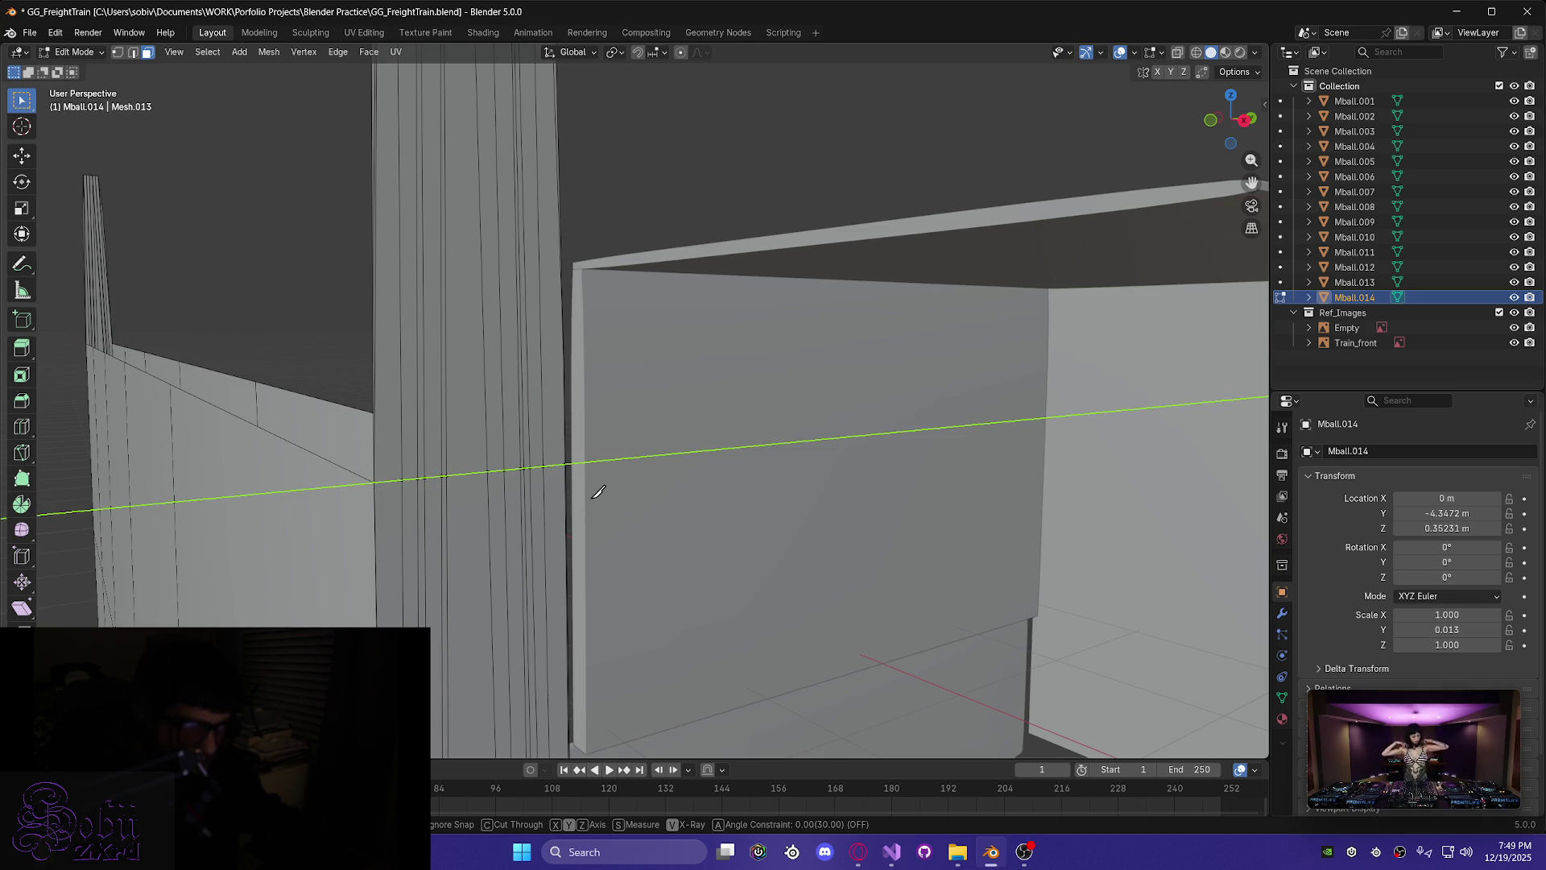
key("Return")
middle_click_drag(492, 496, 342, 503)
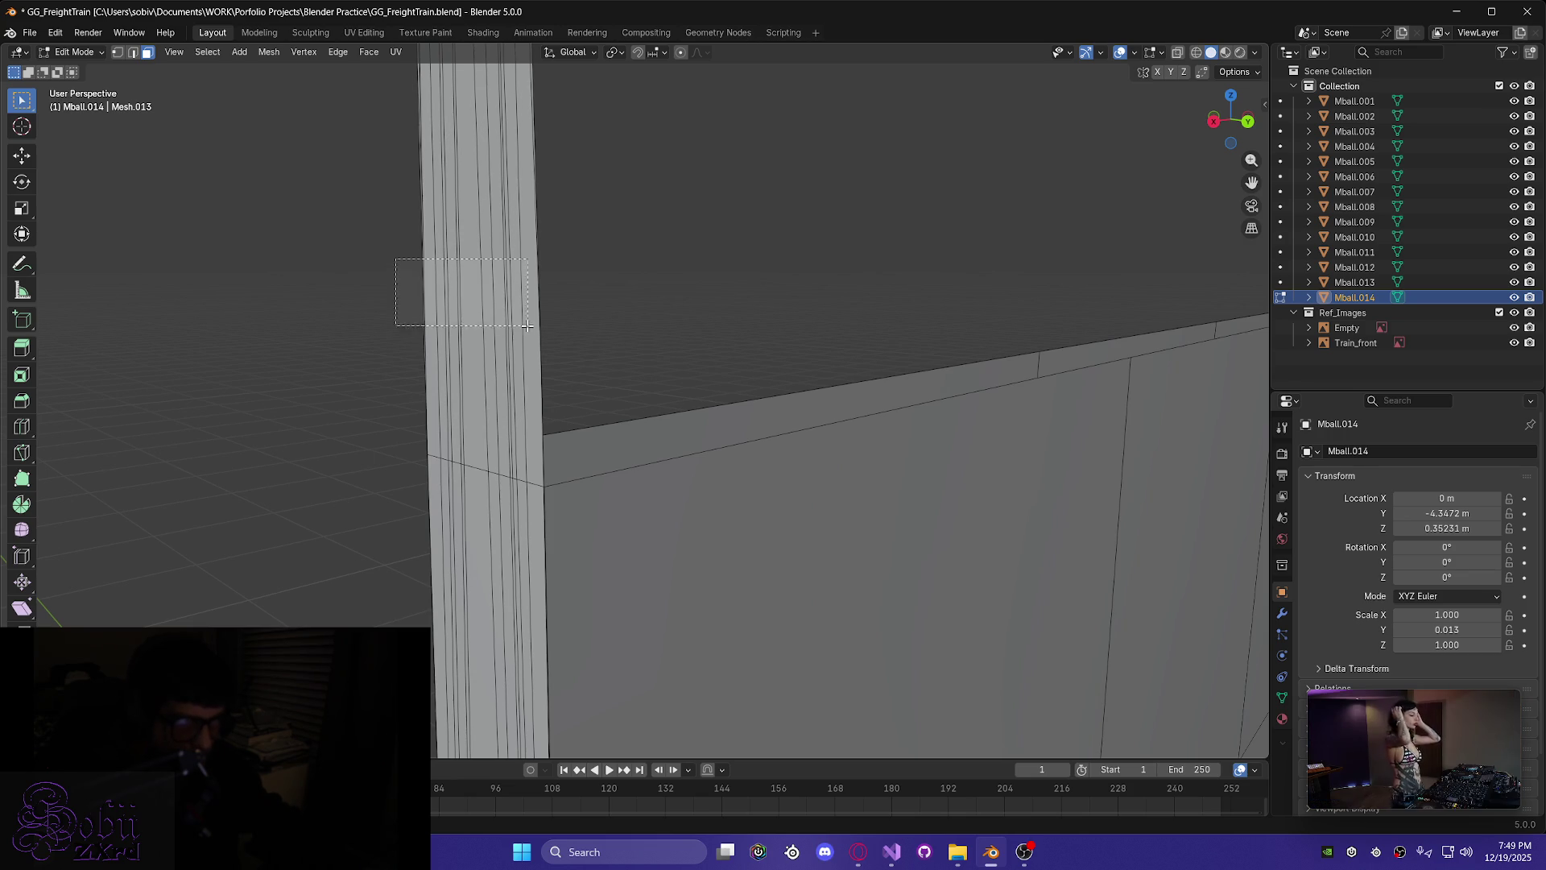
- Delete the column faces above the cut and the leftover edge over the wall
left_click_drag(395, 258, 575, 355)
key("x")
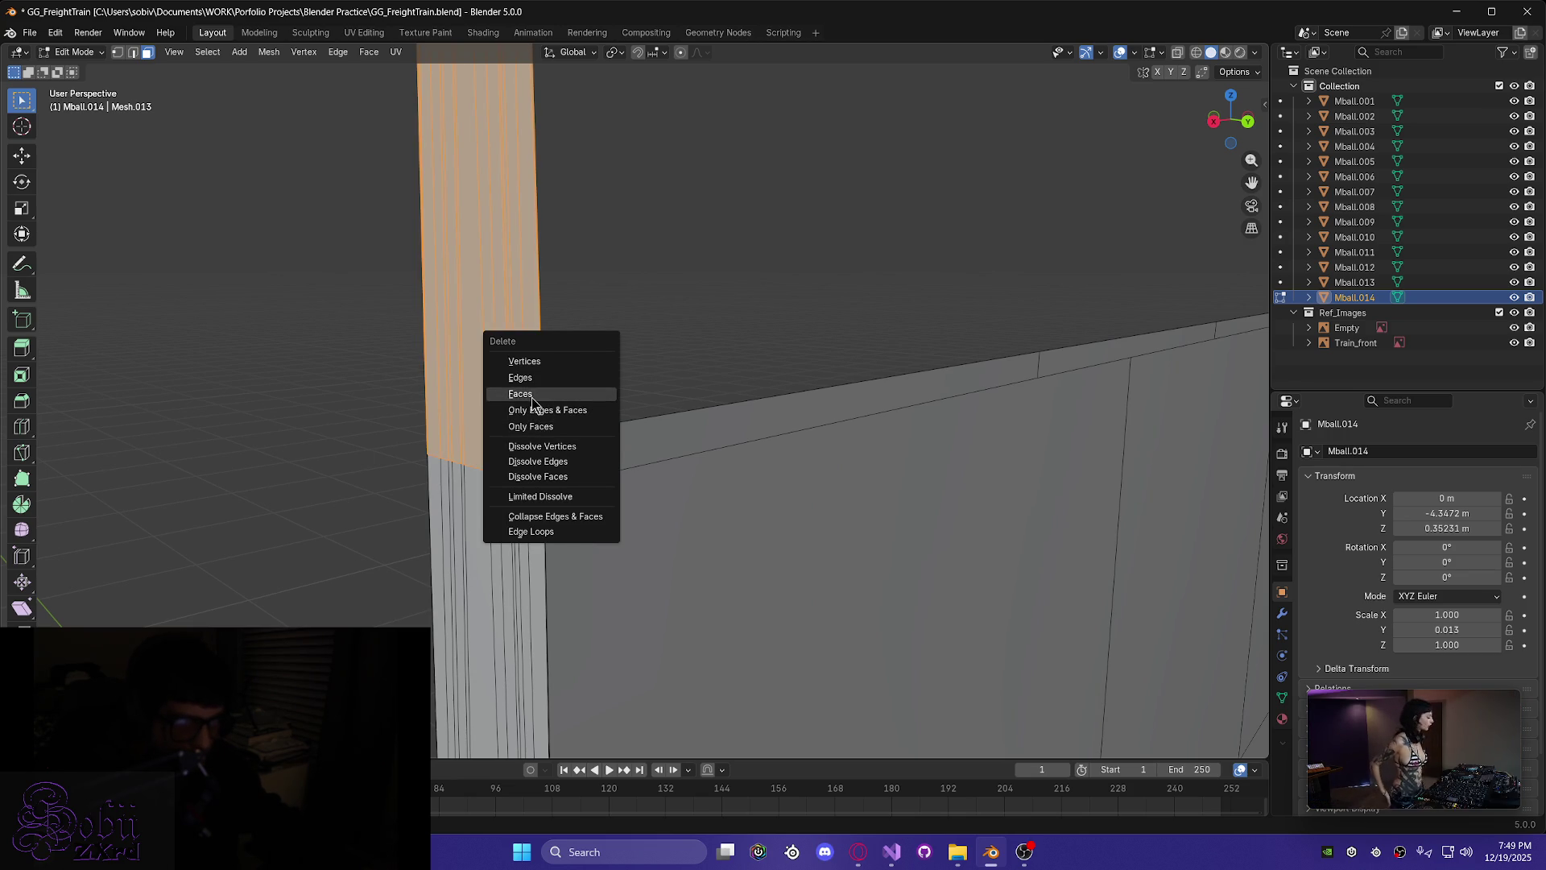
left_click(532, 394)
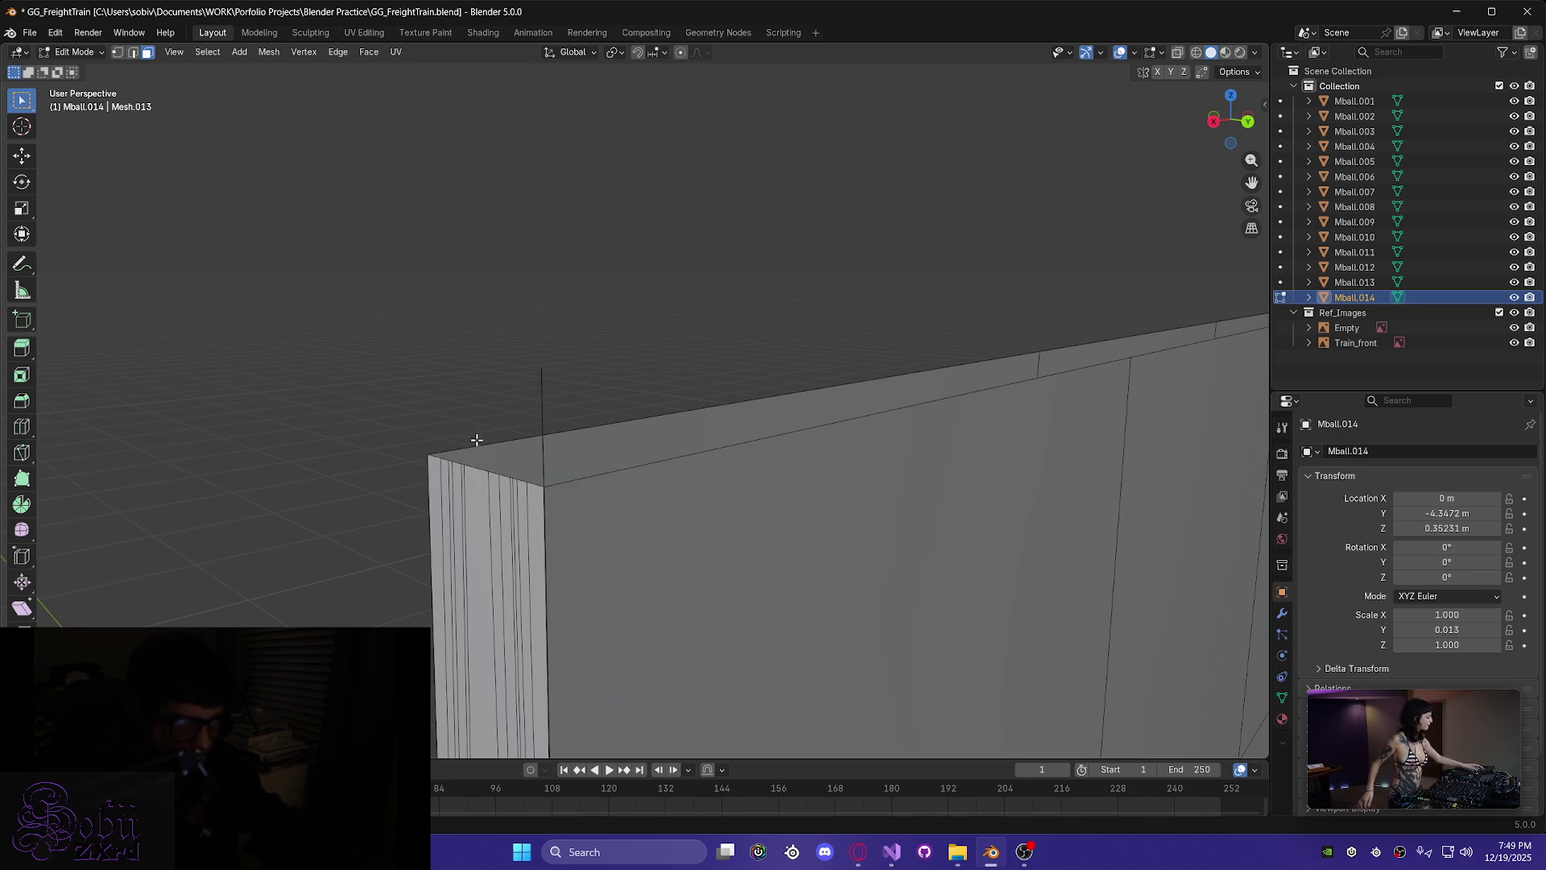
key("x")
left_click(451, 494)
mouse_move(451, 493)
middle_mouse_down()
mouse_move(545, 504)
mouse_move(545, 479)
mouse_move(701, 424)
mouse_move(646, 397)
middle_mouse_up()
scroll(546, 467, "up", 4)
scroll(451, 355, "up", 2)
scroll(467, 354, "down", 2)
middle_click_drag(489, 371, 532, 580)
mouse_move(438, 597)
middle_mouse_down()
mouse_move(439, 554)
mouse_move(419, 556)
middle_mouse_up()
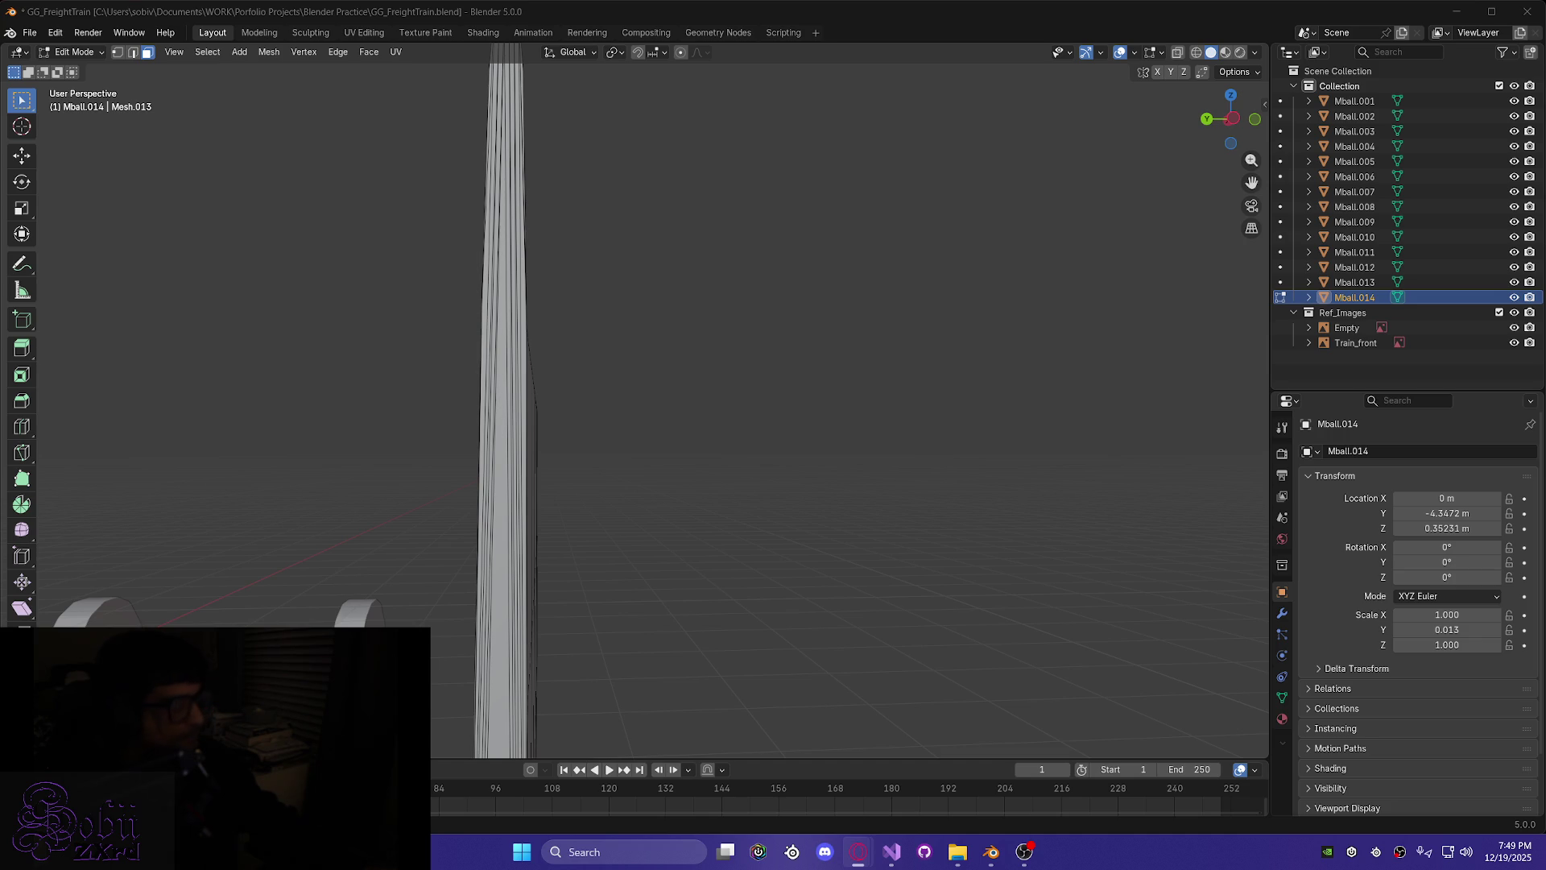
mouse_move(64, 668)
left_mouse_down()
mouse_move(265, 576)
mouse_move(1113, 548)
mouse_move(1296, 697)
left_mouse_up()
mouse_move(569, 557)
middle_mouse_down()
mouse_move(563, 577)
mouse_move(504, 566)
mouse_move(521, 576)
mouse_move(628, 534)
mouse_move(711, 534)
middle_mouse_up()
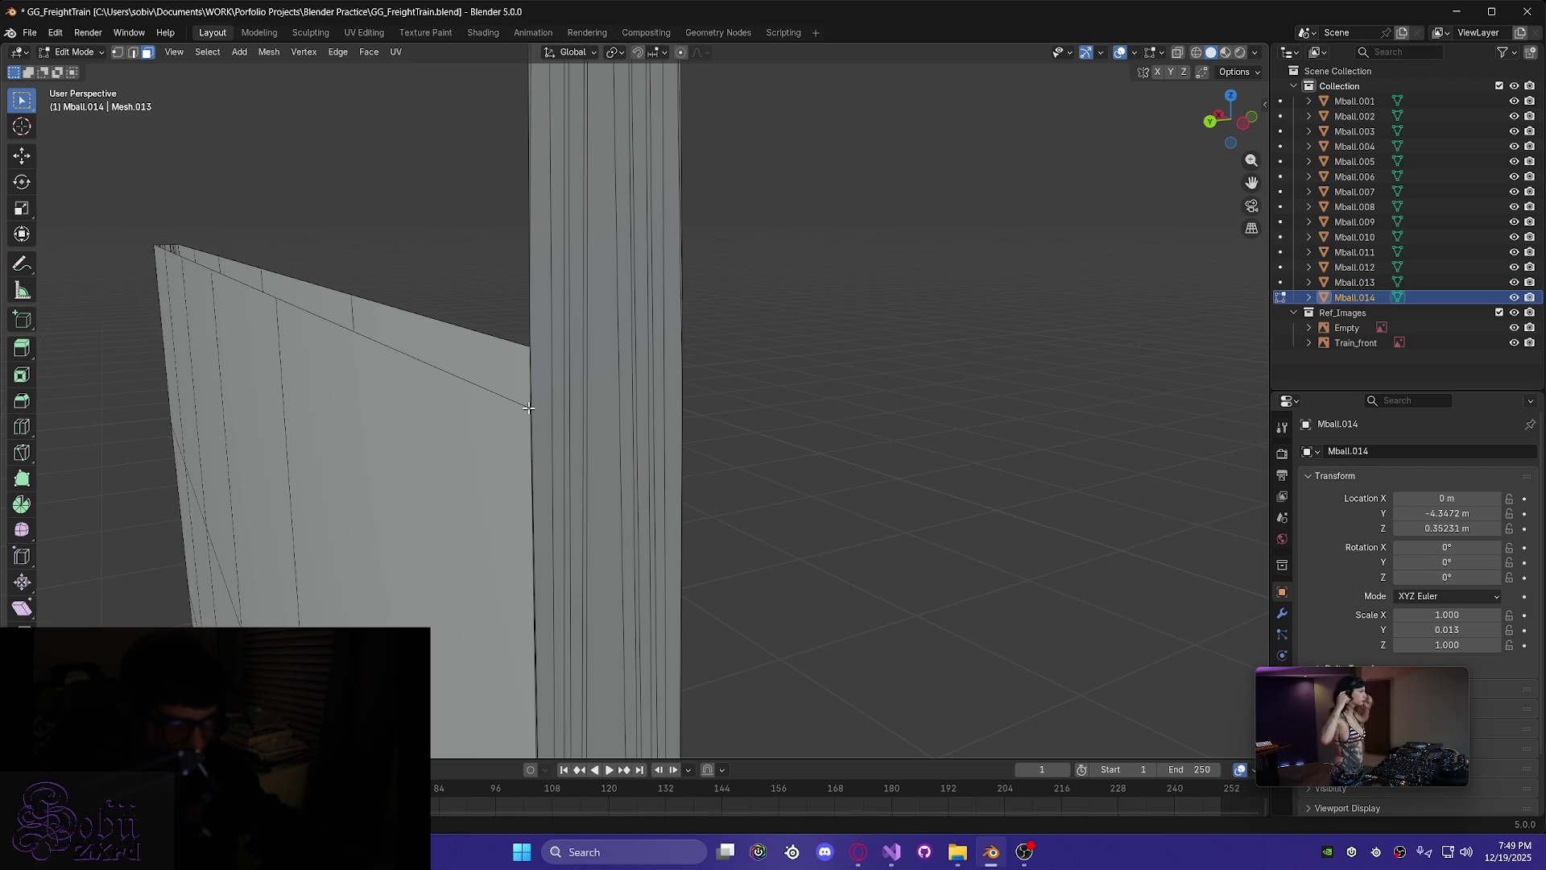
- Abandon a knife cut, then delete the other pillar's faces above the wall
key("k")
left_click(531, 408)
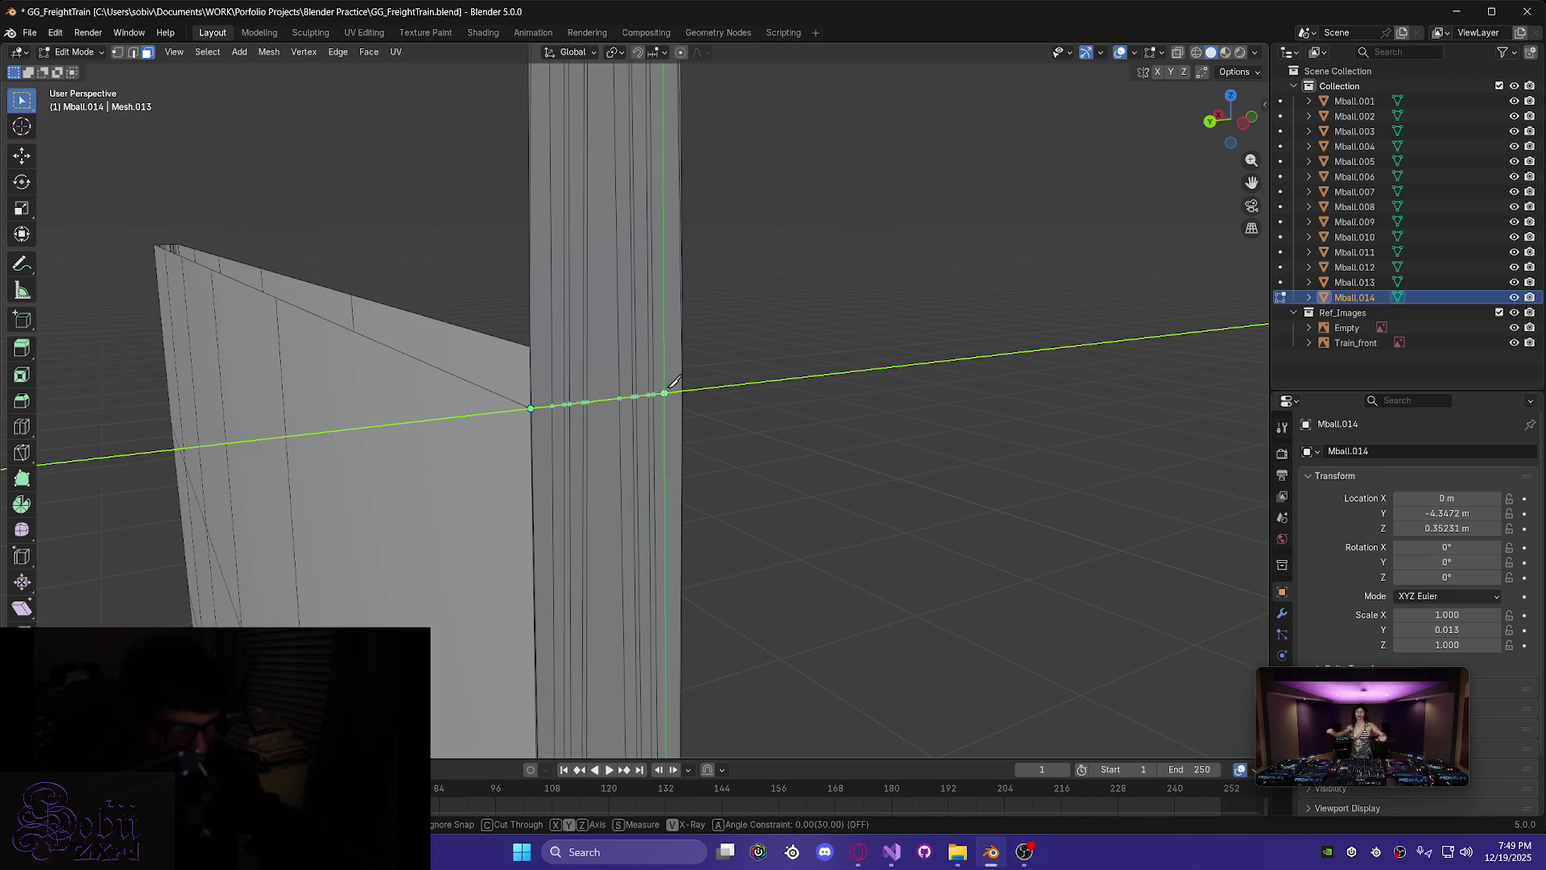
right_click(749, 392)
middle_click_drag(748, 392, 588, 405)
mouse_move(601, 202)
left_mouse_down()
mouse_move(755, 286)
mouse_move(752, 335)
left_mouse_up()
key("x")
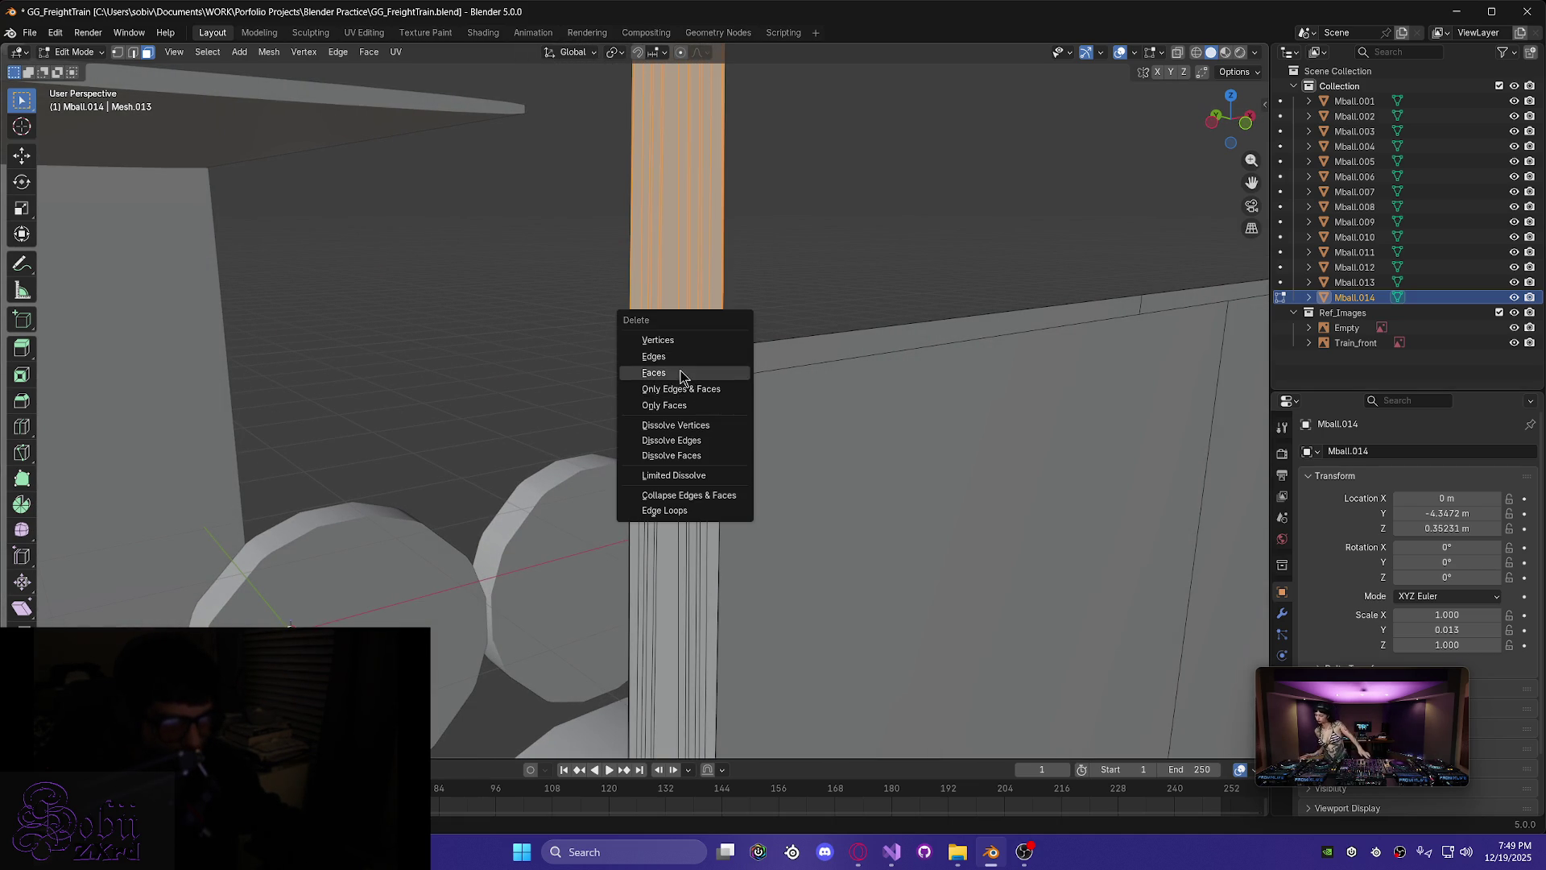
left_click(680, 374)
- Select and grow the pillar's top edge loop, then clear it and inspect the panel
mouse_move(692, 350)
middle_mouse_down()
mouse_move(649, 345)
mouse_move(594, 369)
mouse_move(697, 435)
mouse_move(742, 418)
mouse_move(800, 370)
mouse_move(780, 338)
mouse_move(791, 284)
mouse_move(823, 396)
mouse_move(846, 397)
mouse_move(803, 387)
middle_mouse_up()
scroll(860, 256, "down", 5)
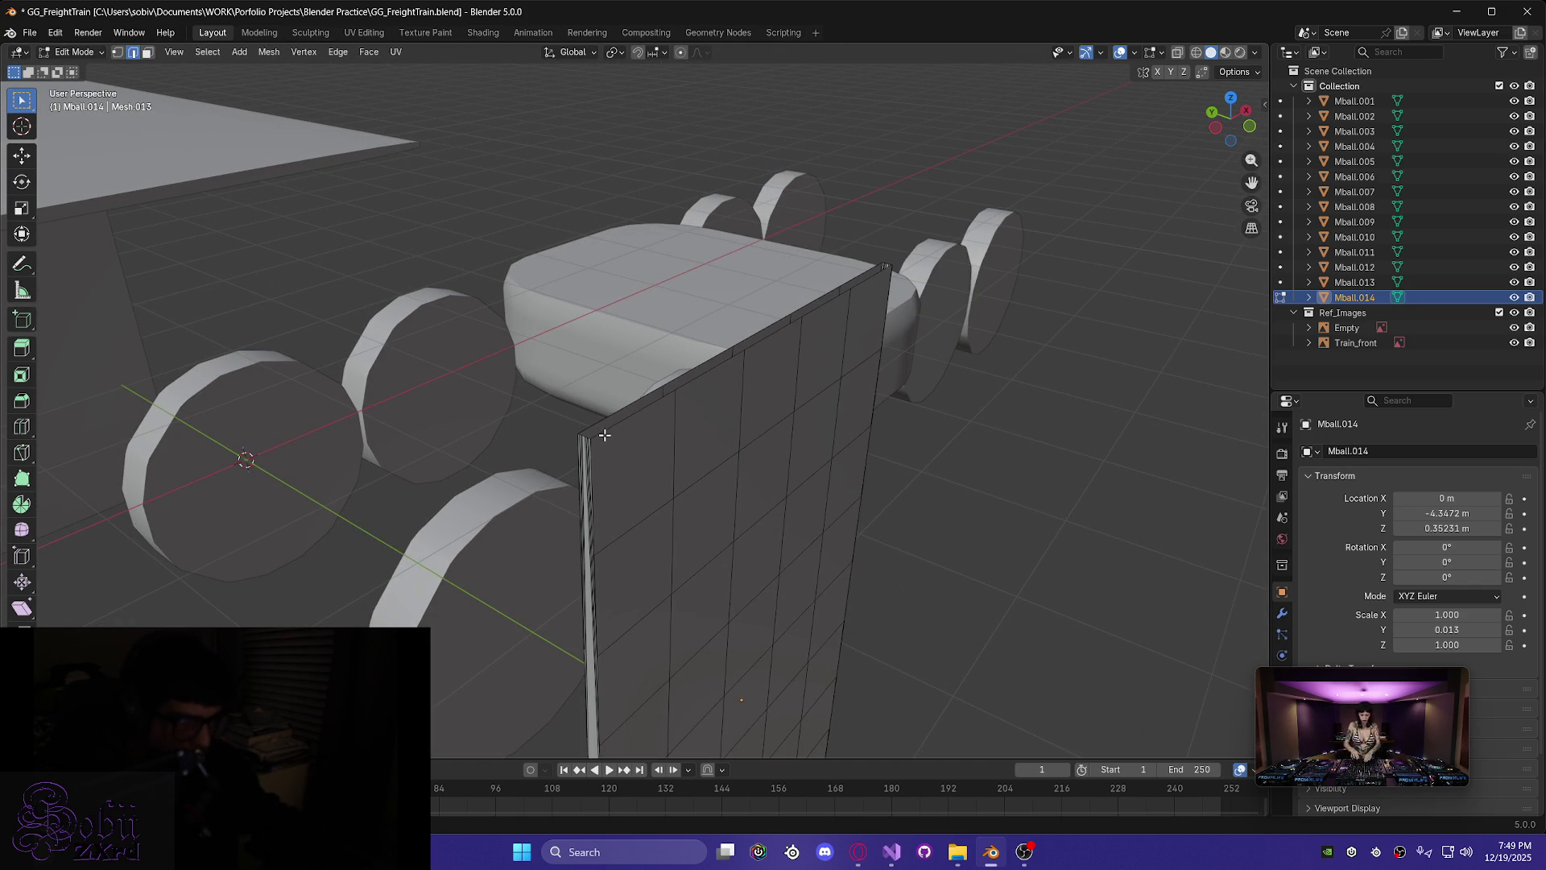
left_click(602, 433, "alt")
key("ctrl+KP_Add")
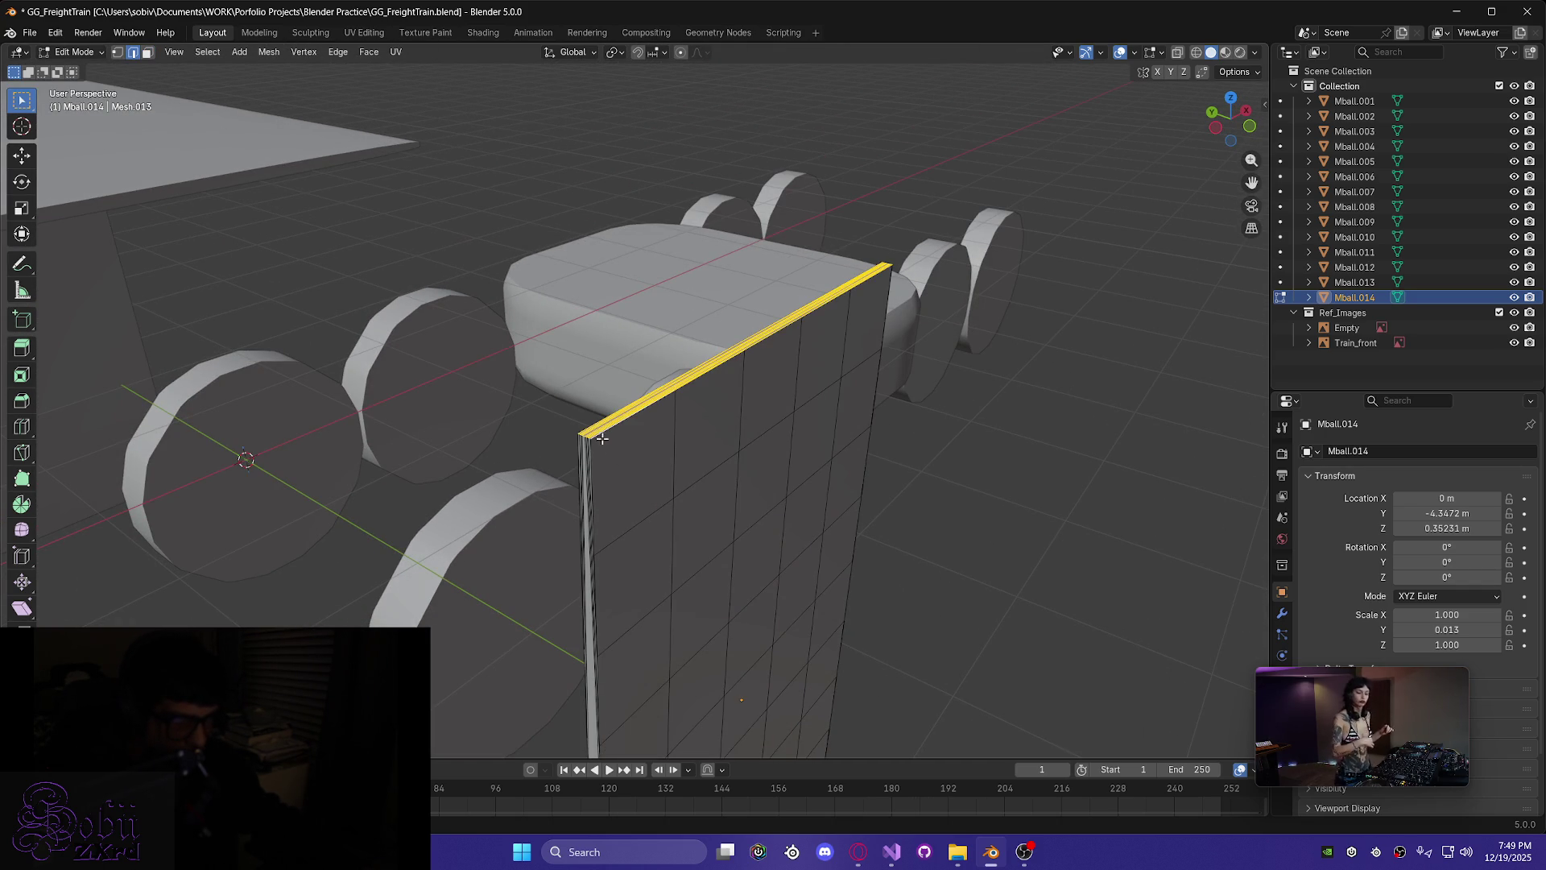
scroll(607, 464, "up", 4)
scroll(620, 511, "up", 3)
scroll(632, 535, "down", 4)
left_click(1136, 618)
mouse_move(1047, 637)
middle_mouse_down()
mouse_move(907, 684)
mouse_move(655, 282)
mouse_move(690, 623)
middle_mouse_up()
scroll(680, 653, "down", 5)
mouse_move(670, 677)
middle_mouse_down()
mouse_move(766, 670)
mouse_move(711, 736)
middle_mouse_up()
scroll(684, 331, "up", 5)
scroll(684, 330, "down", 2)
mouse_move(685, 330)
middle_mouse_down()
mouse_move(527, 651)
mouse_move(459, 451)
mouse_move(243, 285)
middle_mouse_up()
scroll(527, 651, "up", 3)
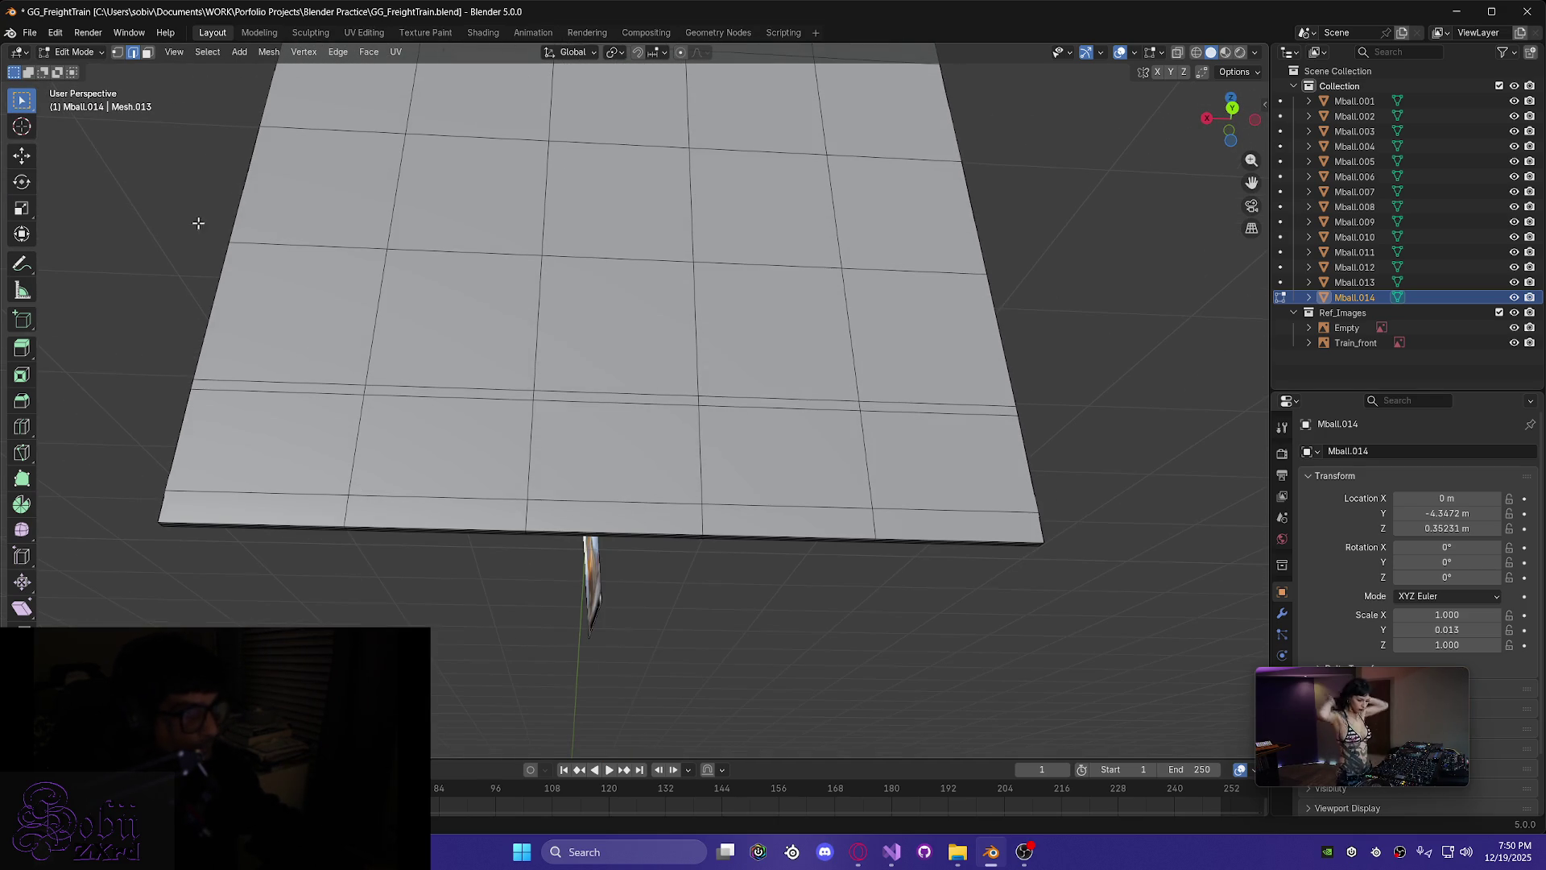
- In Face select mode, box-select the bottom rows of plate faces
left_click(148, 53)
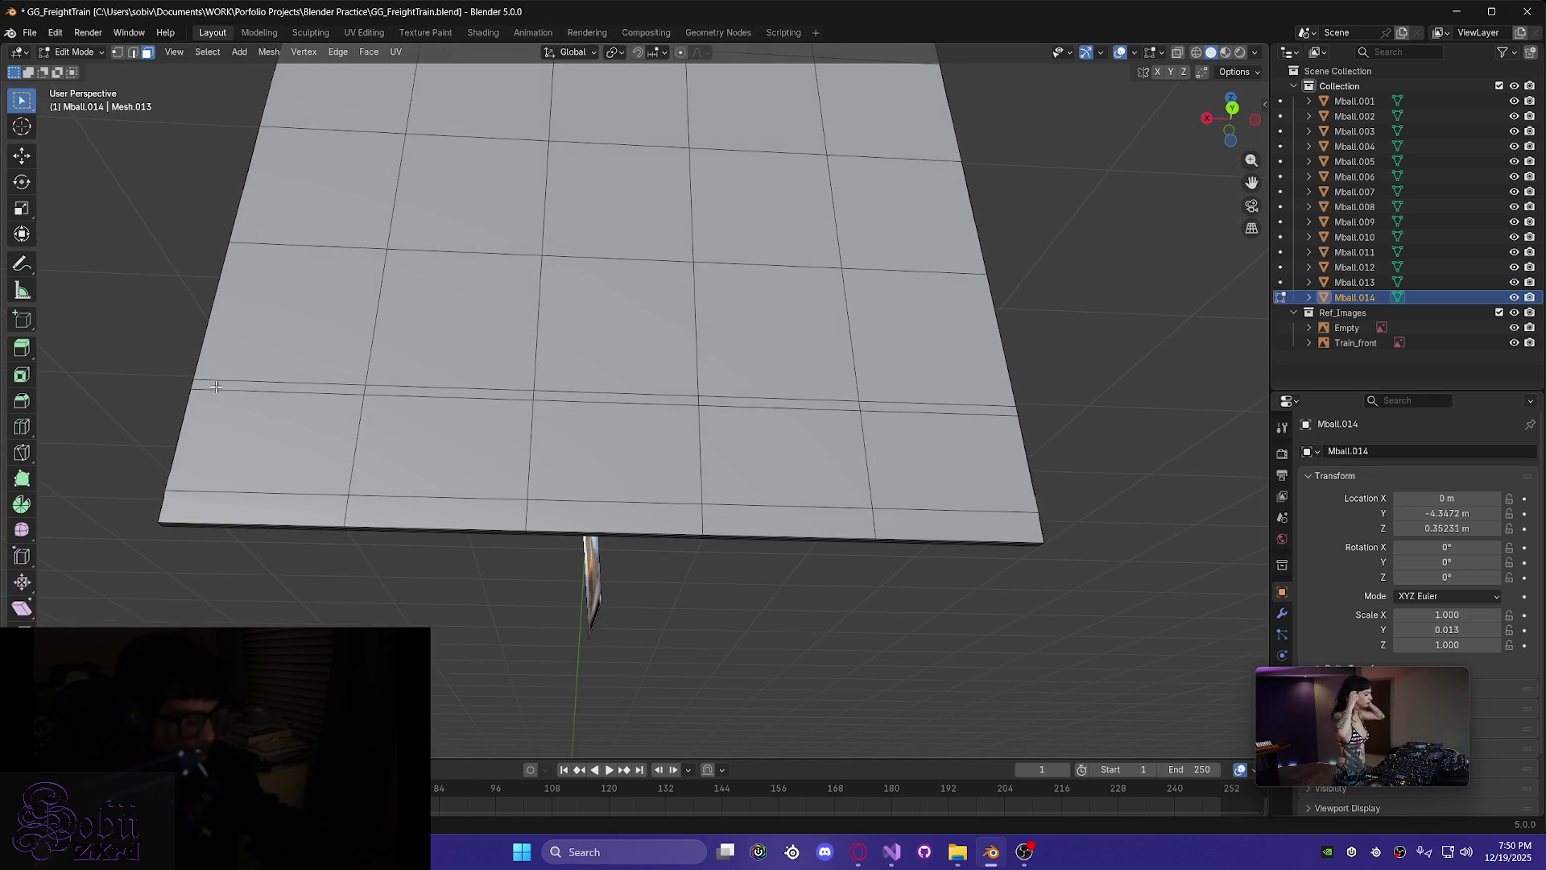
mouse_move(229, 389)
middle_mouse_down()
mouse_move(304, 431)
mouse_move(293, 443)
middle_mouse_up()
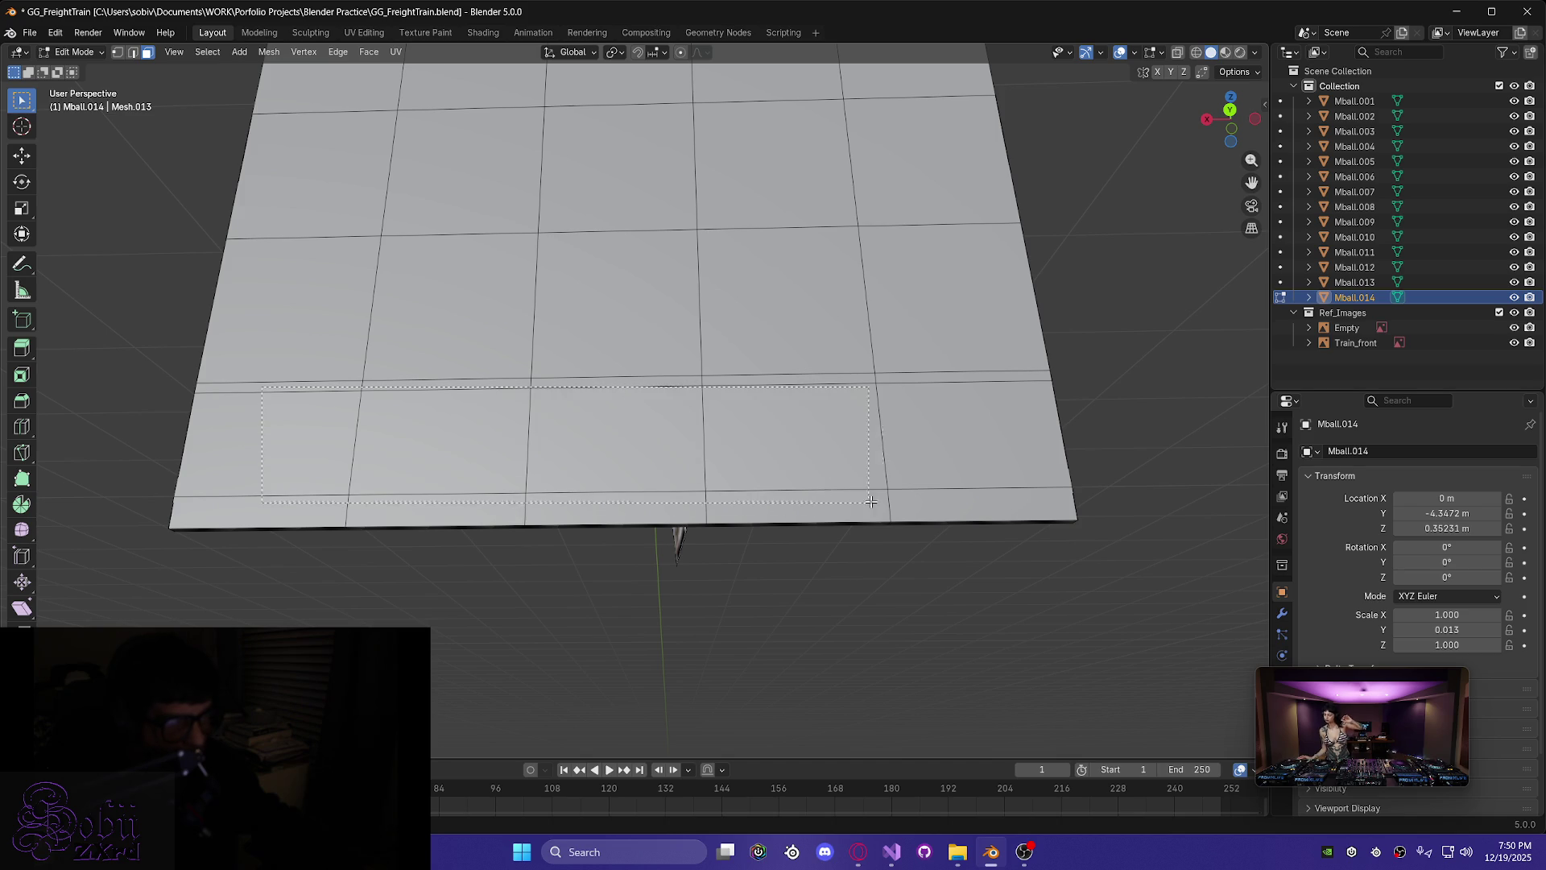
left_click_drag(965, 498, 965, 491)
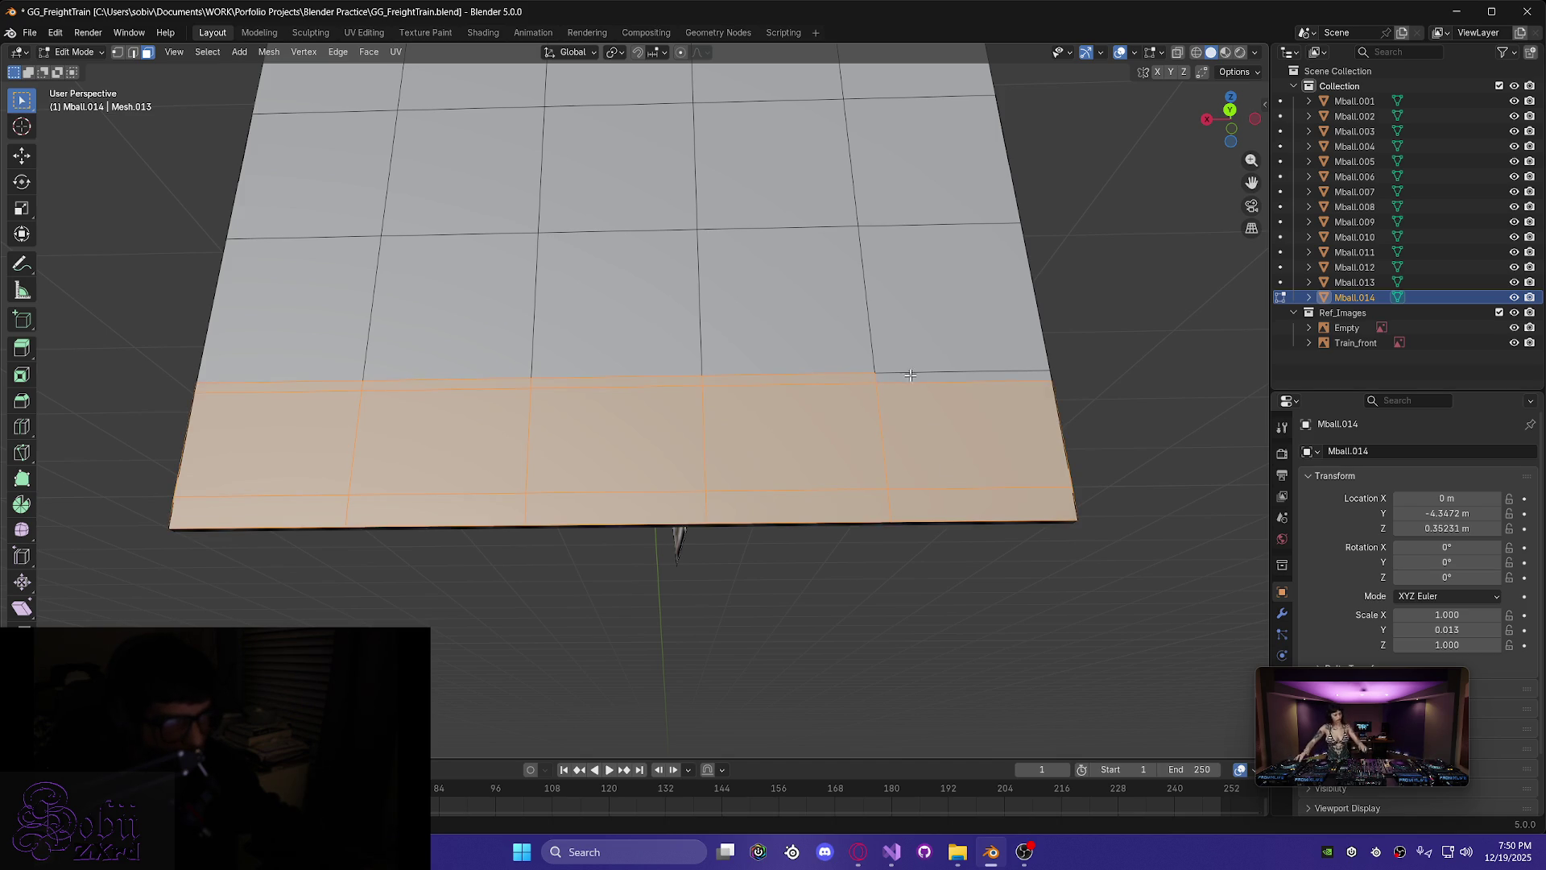
mouse_move(909, 375)
middle_mouse_down()
mouse_move(707, 511)
mouse_move(829, 539)
middle_mouse_up()
mouse_move(1019, 576)
middle_mouse_down()
mouse_move(339, 539)
mouse_move(473, 555)
mouse_move(340, 392)
middle_mouse_up()
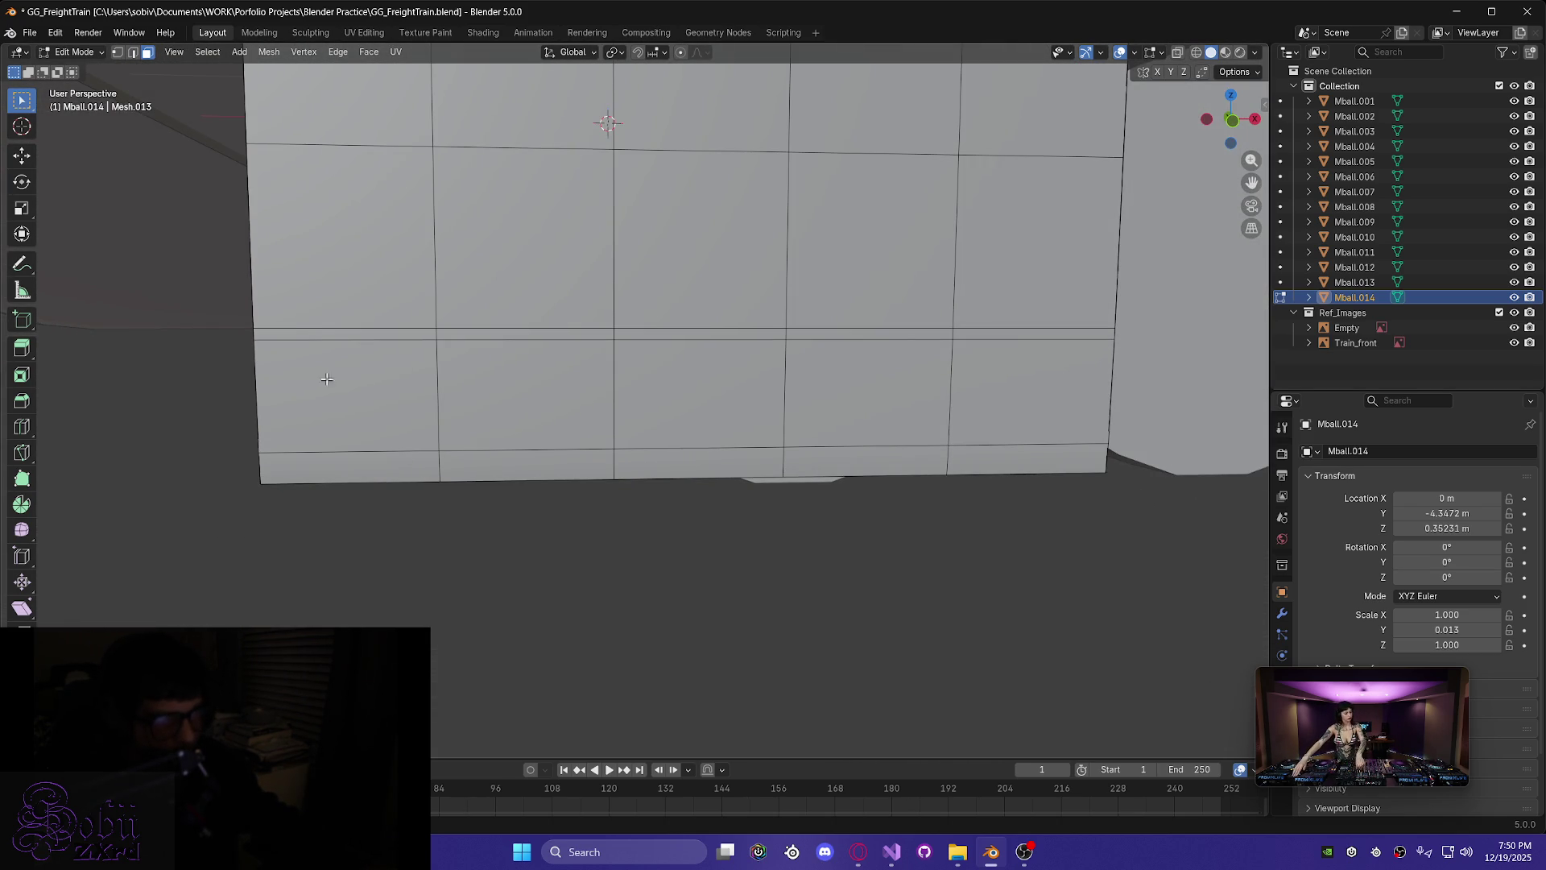
mouse_move(892, 422)
left_mouse_down()
mouse_move(1027, 443)
mouse_move(1039, 464)
left_mouse_up()
mouse_move(1039, 464)
middle_mouse_down()
mouse_move(938, 468)
mouse_move(1071, 370)
mouse_move(838, 360)
mouse_move(714, 331)
mouse_move(809, 380)
middle_mouse_up()
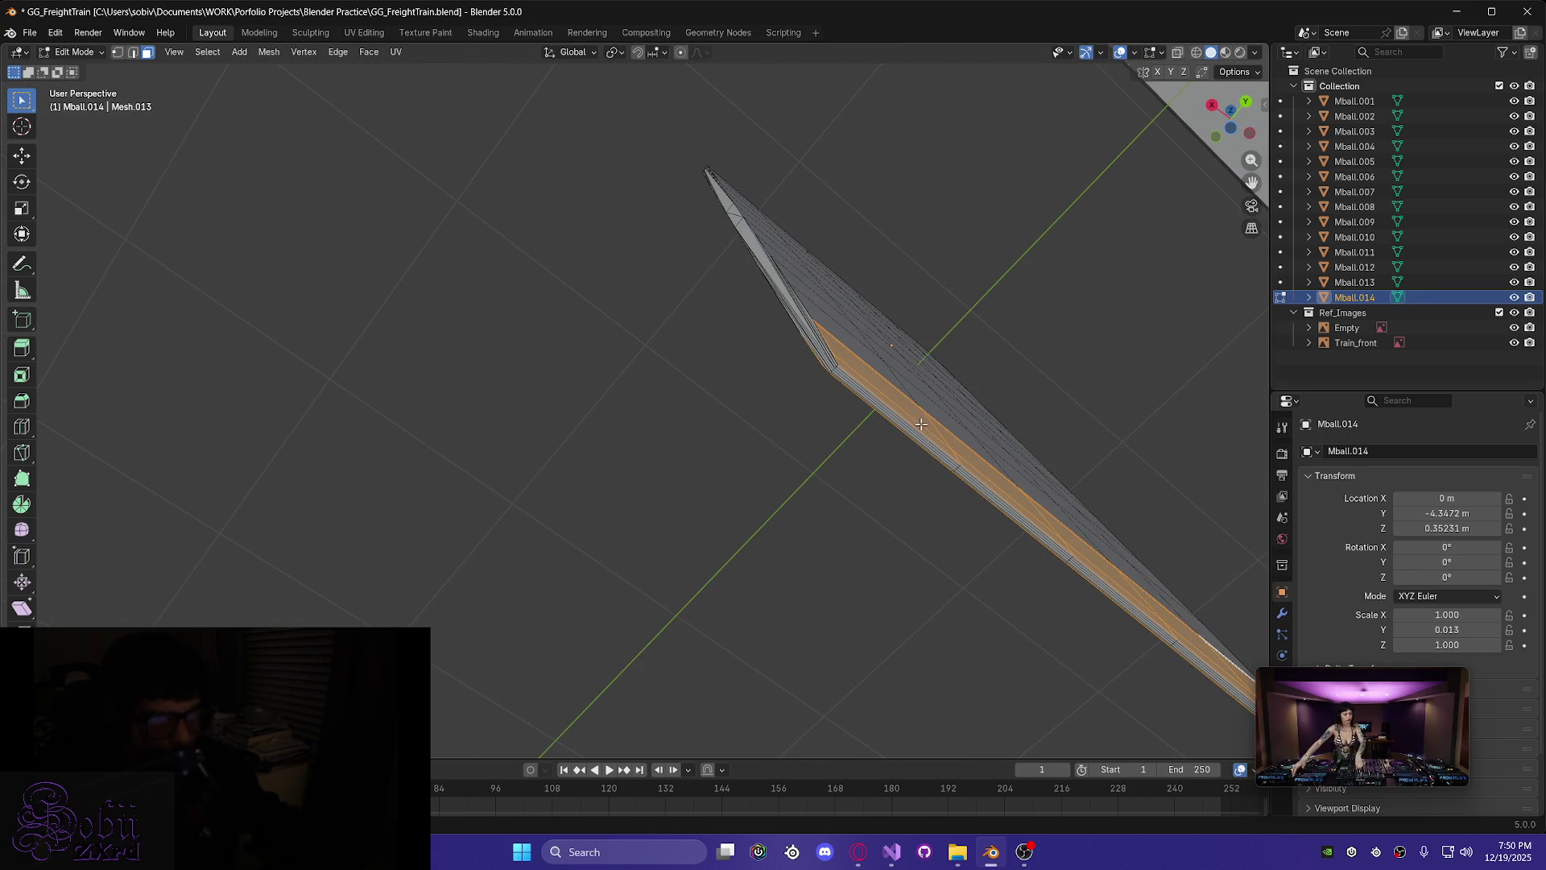
- Add the plate's thin rim faces, including the long rim face, to the selection
mouse_move(919, 425)
left_mouse_down()
mouse_move(1025, 526)
mouse_move(933, 488)
mouse_move(1040, 546)
left_mouse_up()
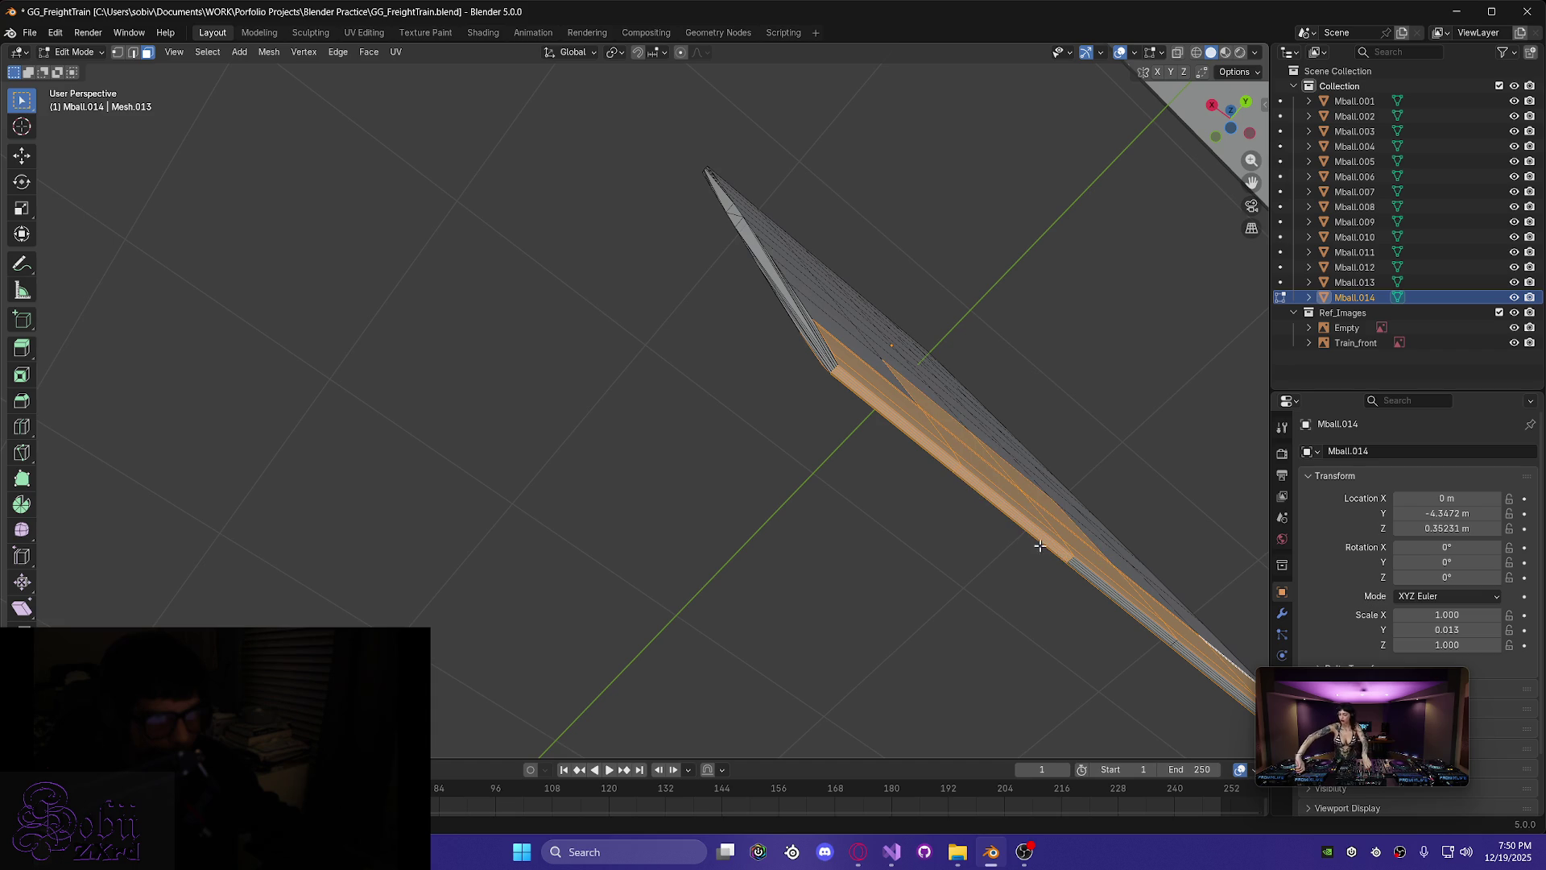
left_click(993, 479, "shift")
mouse_move(1098, 602)
middle_mouse_down()
mouse_move(1053, 615)
mouse_move(1128, 642)
mouse_move(659, 553)
mouse_move(780, 537)
mouse_move(778, 521)
middle_mouse_up()
mouse_move(892, 464)
middle_mouse_down()
mouse_move(822, 483)
mouse_move(828, 512)
mouse_move(886, 518)
mouse_move(404, 571)
mouse_move(348, 614)
middle_mouse_up()
scroll(564, 510, "up", 5)
mouse_move(564, 511)
middle_mouse_down("shift")
mouse_move(335, 604)
mouse_move(373, 588)
mouse_move(569, 393)
mouse_move(407, 511)
mouse_move(435, 510)
mouse_move(304, 529)
mouse_move(386, 529)
middle_mouse_up("shift")
- Delete the selected bottom rim faces of the plate
key("x")
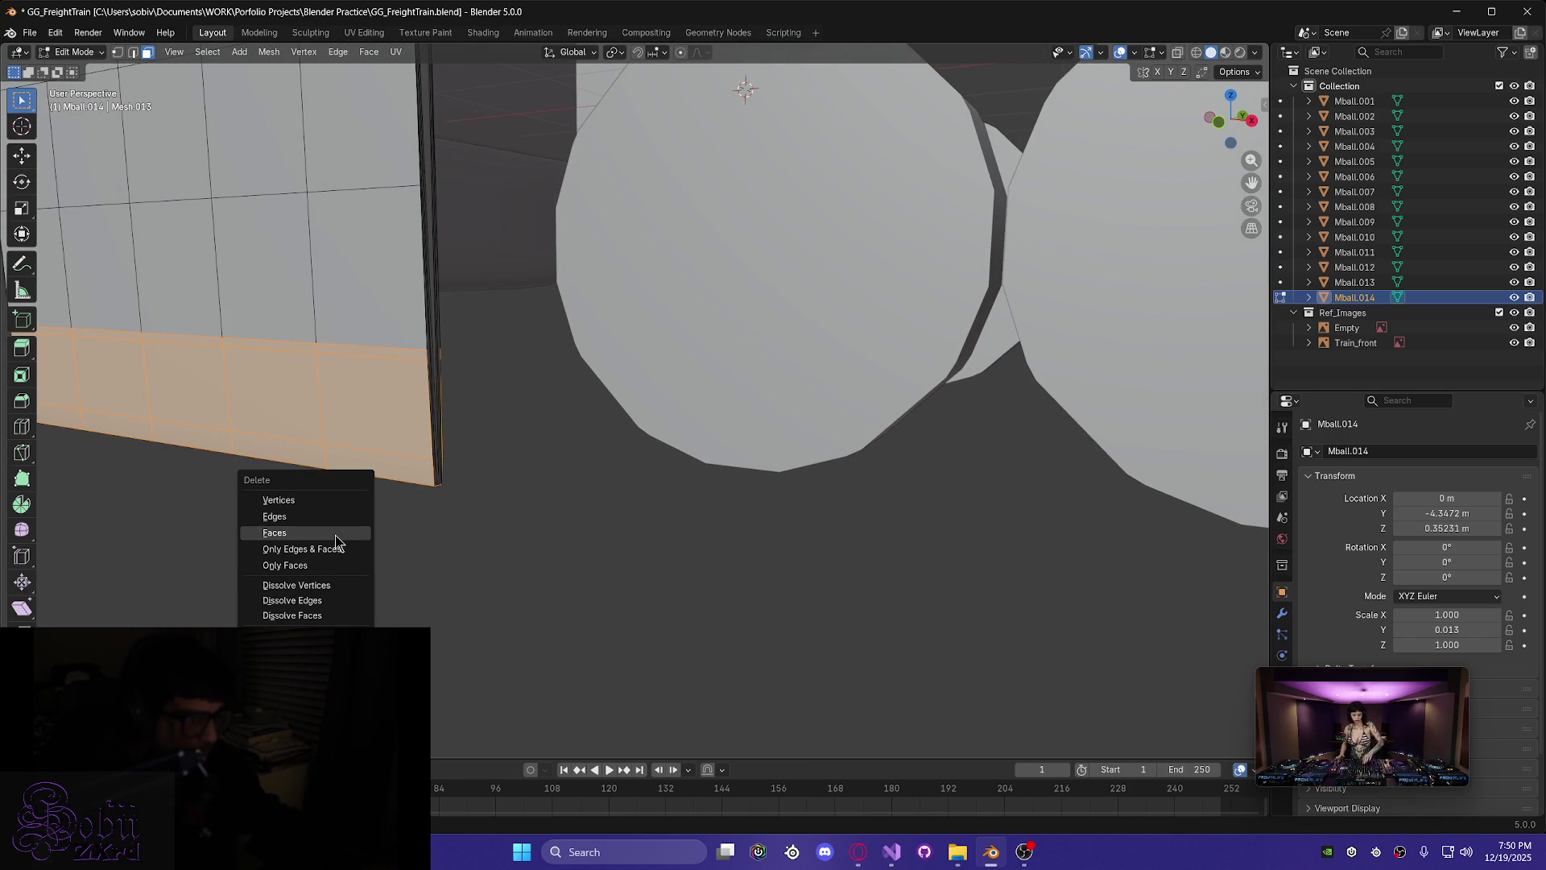
left_click(335, 538)
mouse_move(315, 521)
middle_mouse_down()
mouse_move(246, 495)
mouse_move(306, 499)
mouse_move(340, 538)
mouse_move(290, 497)
mouse_move(452, 452)
mouse_move(411, 401)
mouse_move(438, 407)
mouse_move(435, 379)
mouse_move(380, 348)
middle_mouse_up()
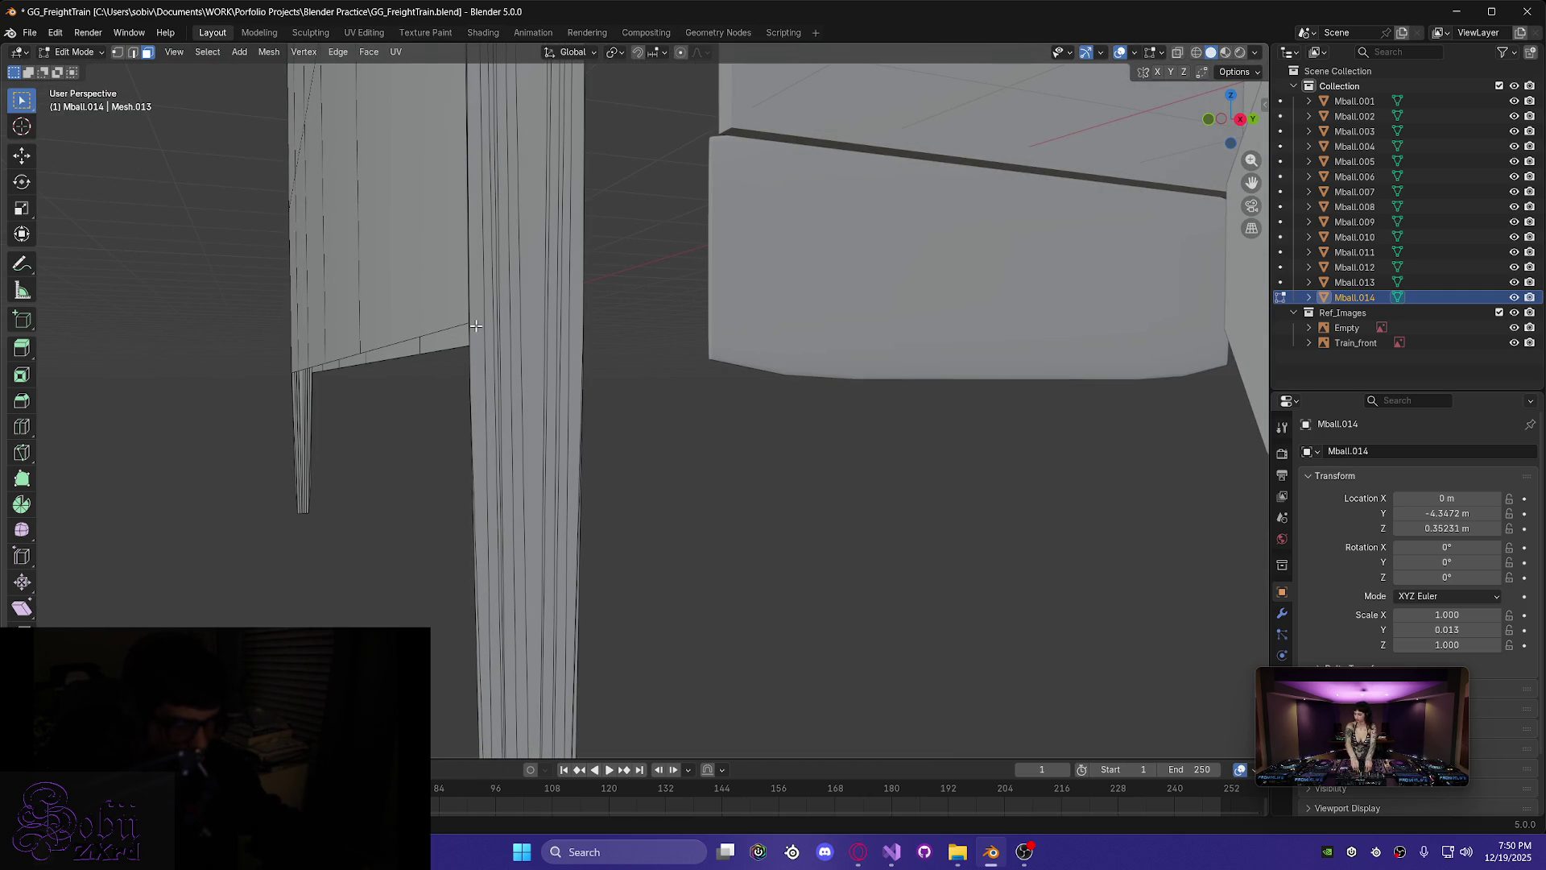
- Knife-cut the first column along Y and delete its faces beyond the cut, using x-ray
key("k")
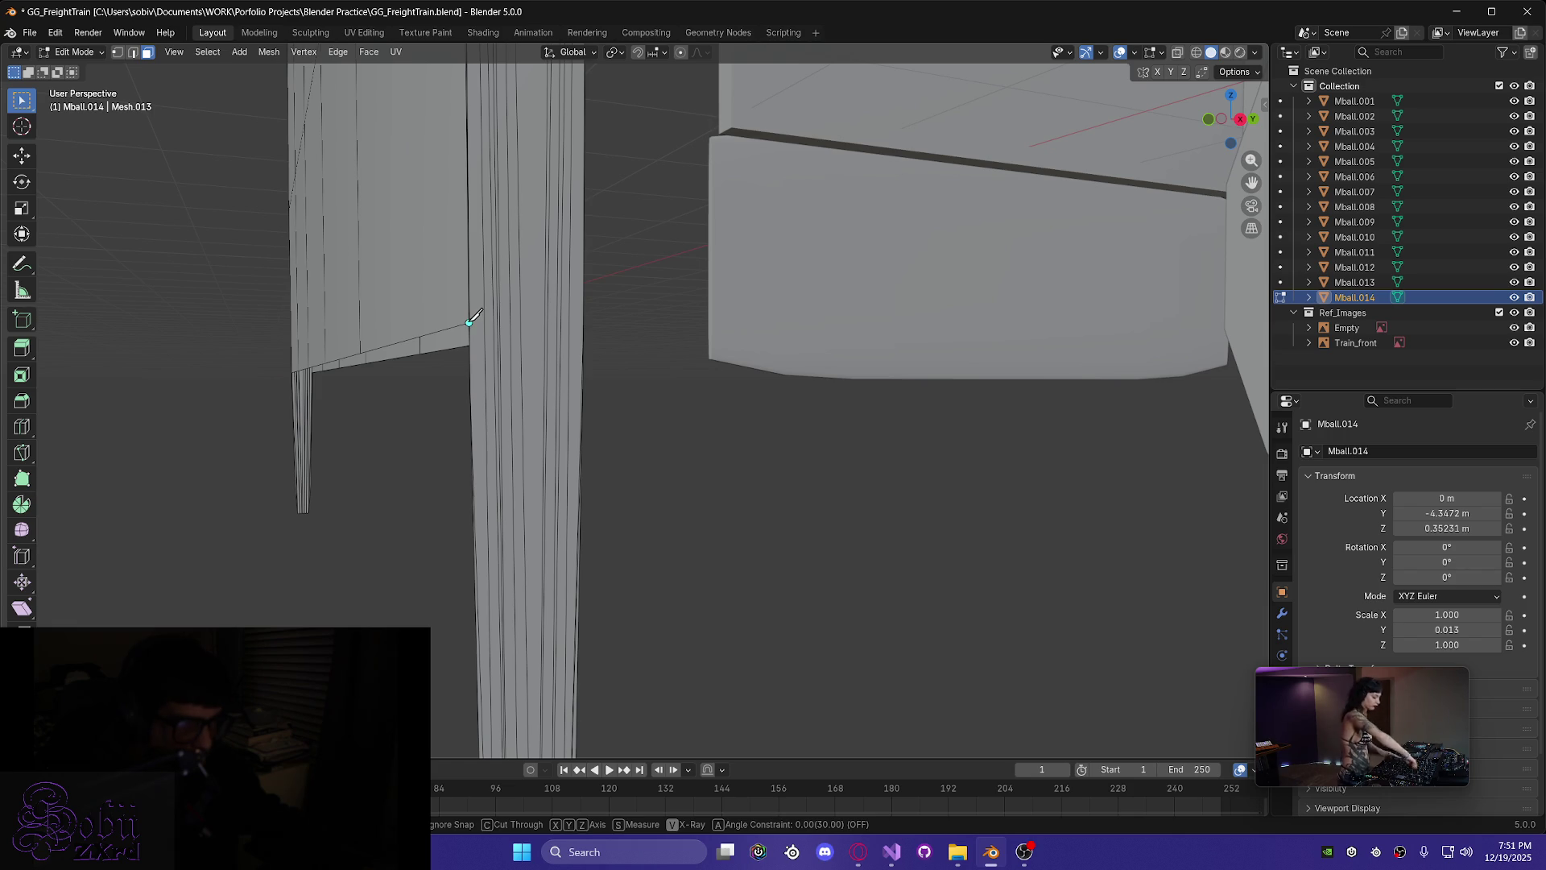
left_click(470, 322)
key("y")
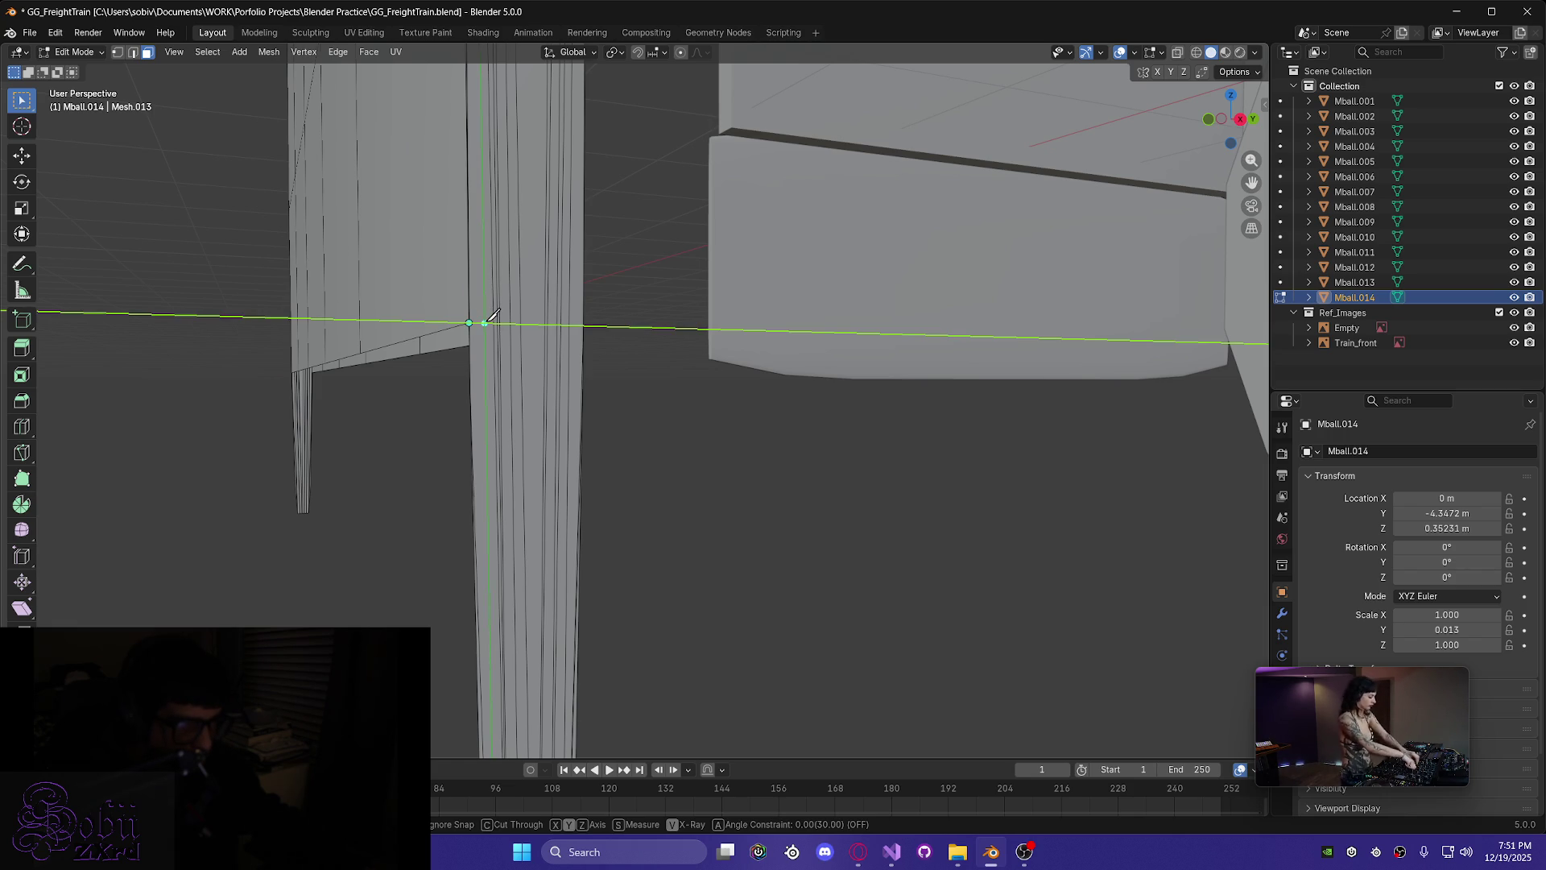
left_click(596, 319)
key("Return")
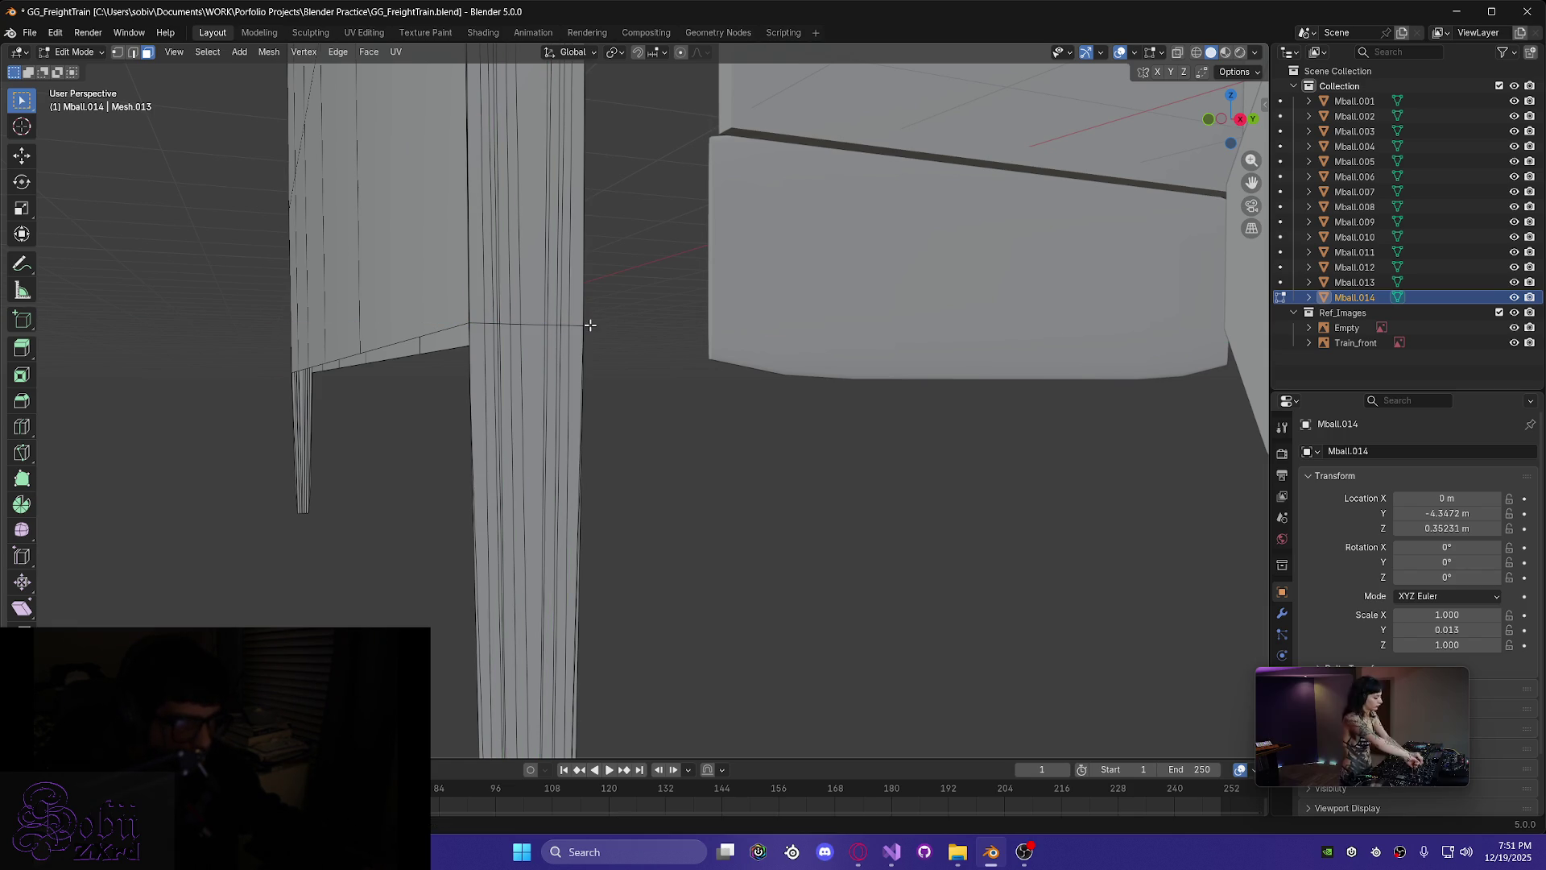
key("alt+z")
left_click_drag(446, 385, 664, 503)
key("x")
left_click(597, 527)
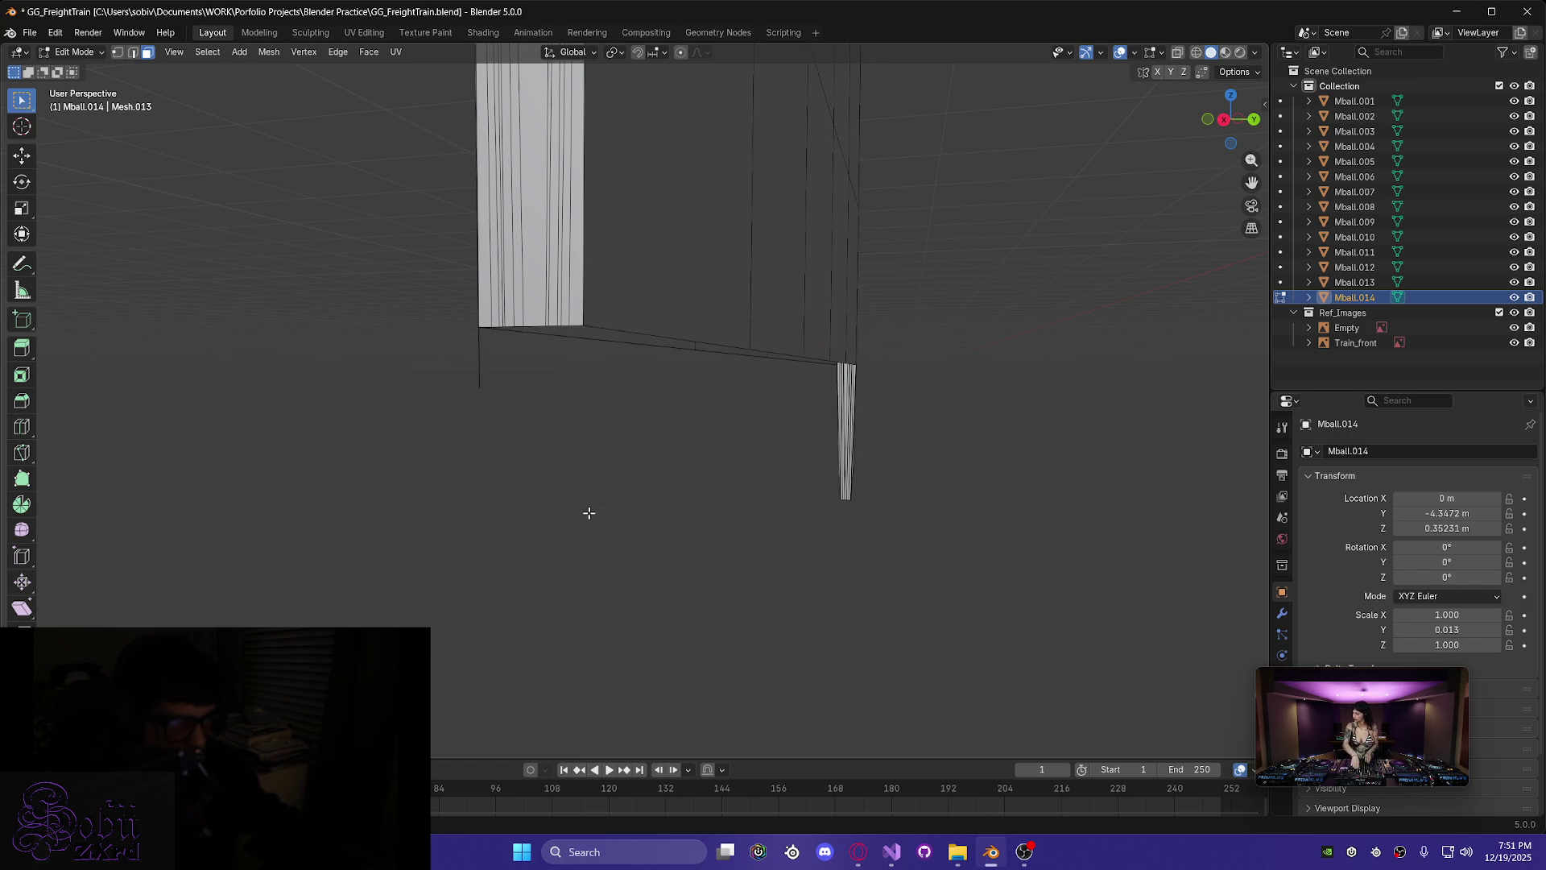
key("alt+z")
- Delete the remaining selected faces below the first column's cut
mouse_move(524, 404)
middle_mouse_down()
mouse_move(542, 414)
mouse_move(390, 428)
mouse_move(345, 487)
mouse_move(481, 489)
mouse_move(373, 480)
mouse_move(438, 460)
mouse_move(398, 459)
mouse_move(608, 461)
mouse_move(266, 432)
mouse_move(273, 452)
mouse_move(383, 493)
mouse_move(815, 580)
mouse_move(645, 533)
middle_mouse_up()
key("x")
left_click(477, 426)
mouse_move(308, 579)
middle_mouse_down()
mouse_move(873, 314)
mouse_move(777, 361)
mouse_move(934, 418)
mouse_move(866, 393)
mouse_move(845, 341)
mouse_move(838, 404)
mouse_move(881, 314)
mouse_move(749, 442)
mouse_move(773, 418)
mouse_move(905, 421)
mouse_move(942, 452)
mouse_move(994, 448)
mouse_move(956, 425)
mouse_move(825, 429)
mouse_move(842, 443)
mouse_move(708, 423)
mouse_move(829, 335)
mouse_move(741, 429)
middle_mouse_up()
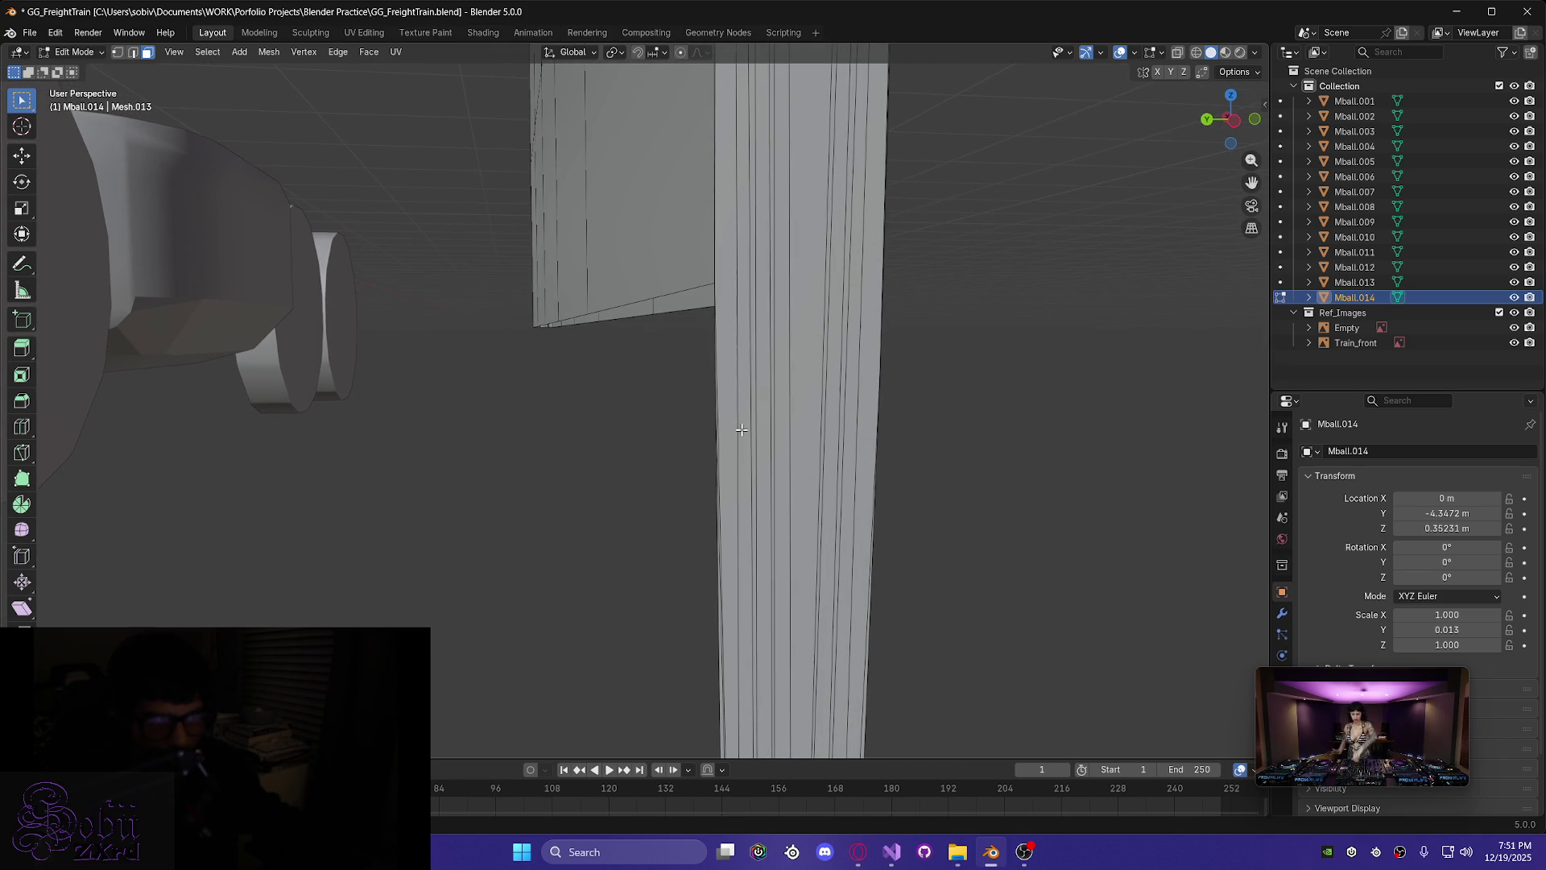
- Knife-cut the Mball.014 column along Y and delete its lower faces, flush with the wall bottom
key("k")
left_click(715, 283)
key("y")
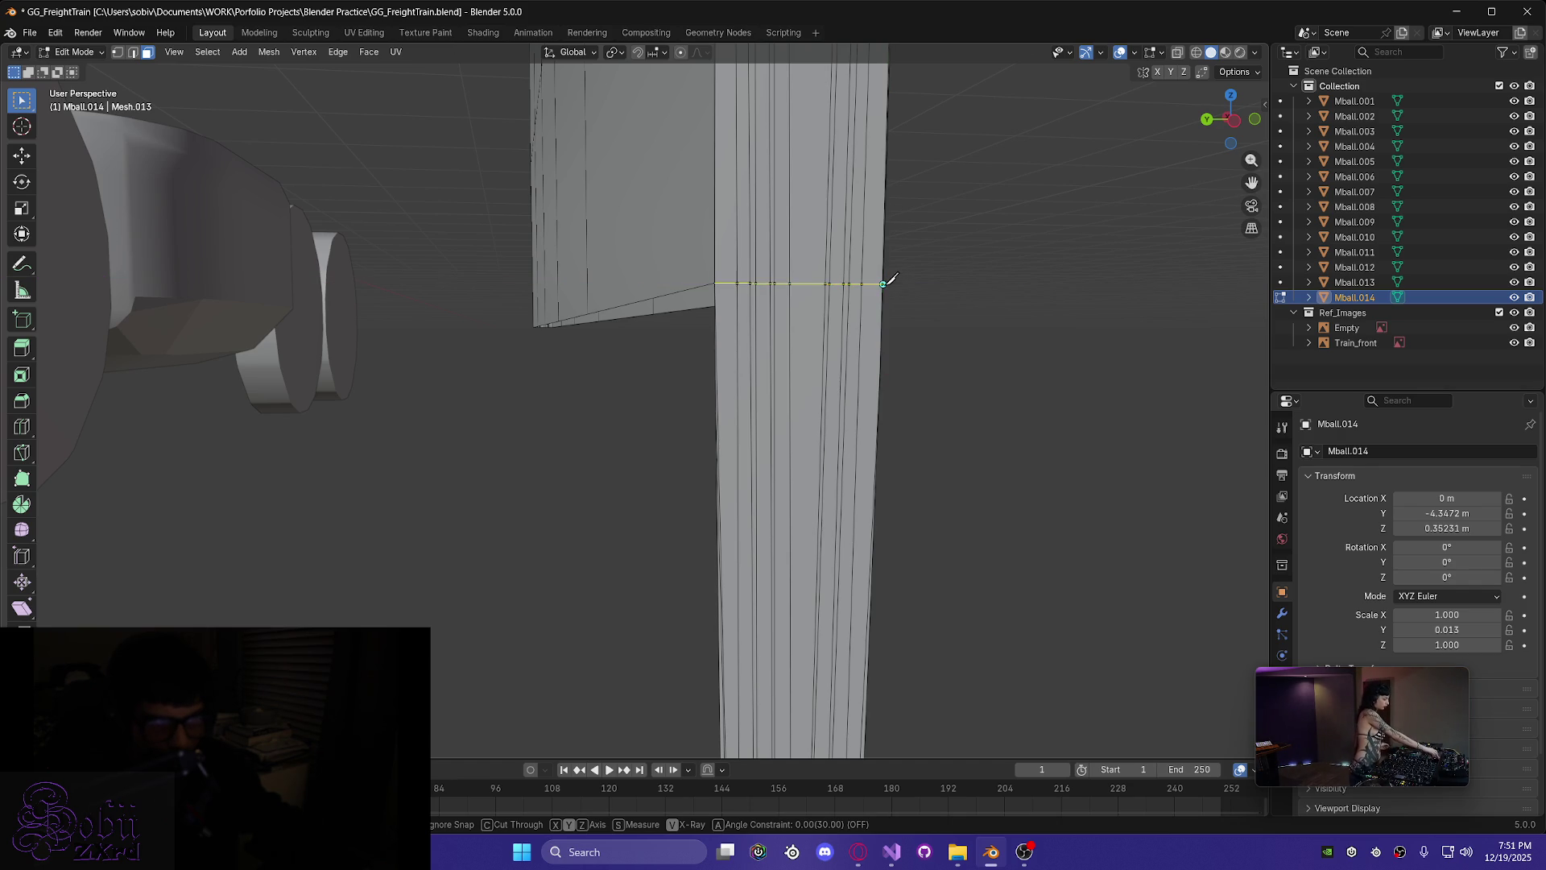
middle_click_drag(956, 318, 830, 330)
left_click(828, 329)
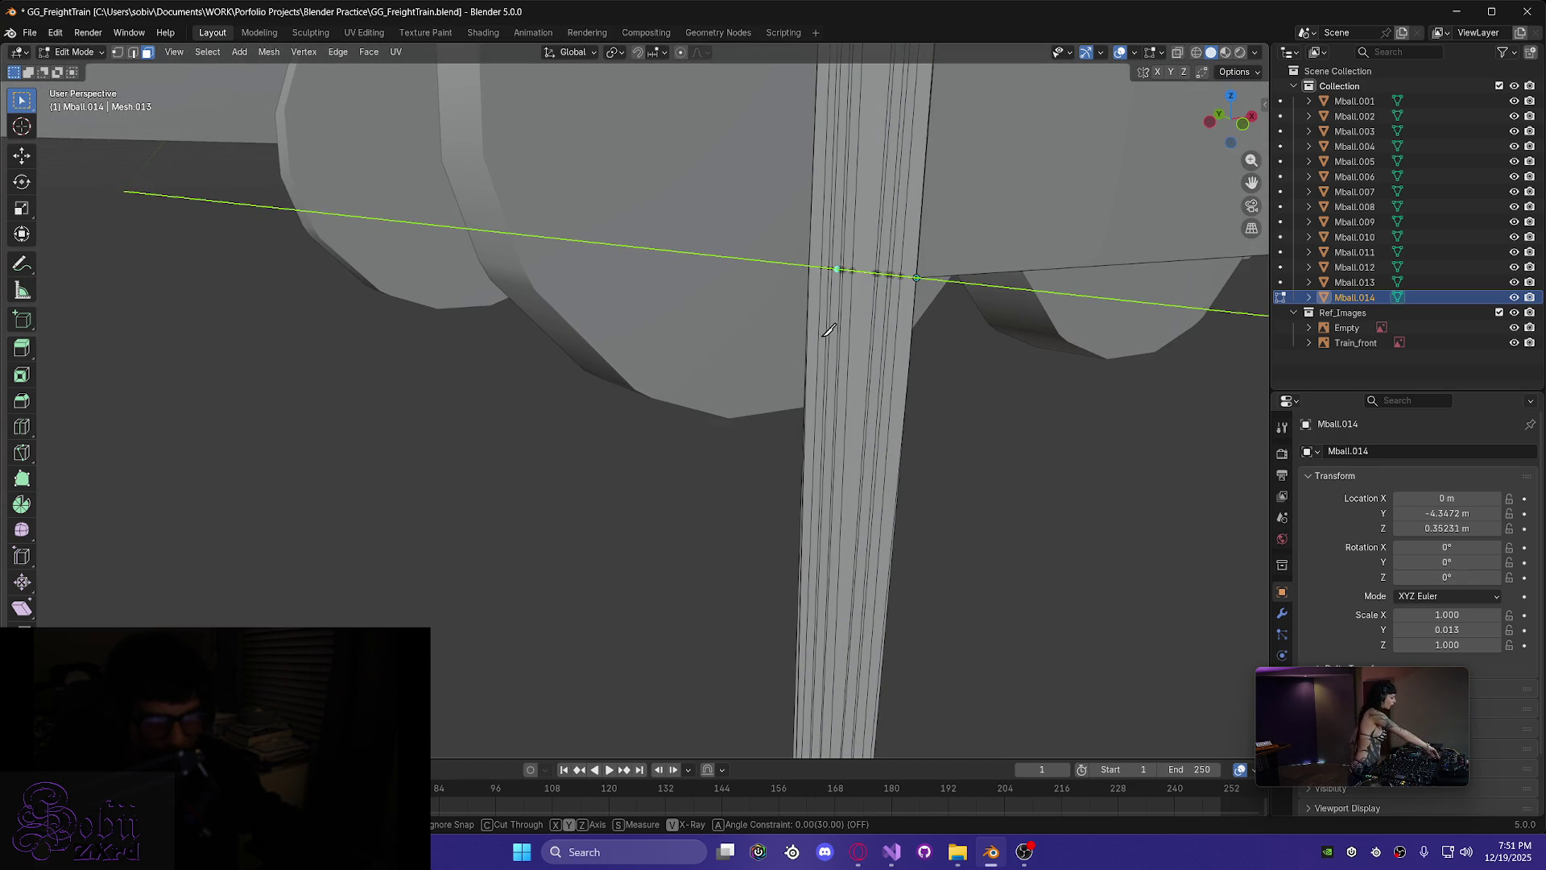
key("Return")
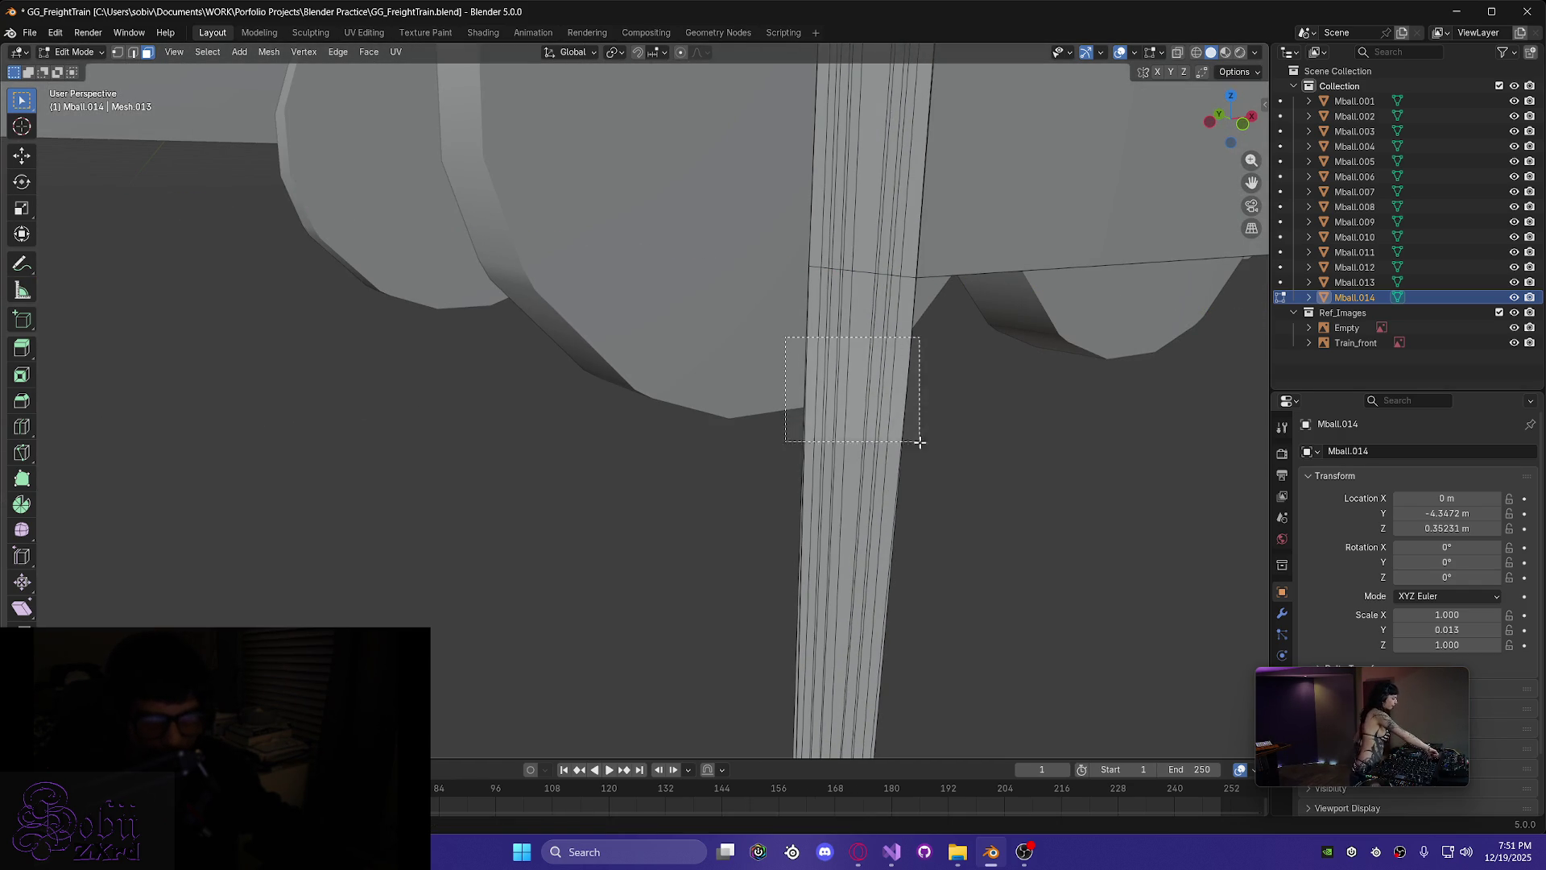
key("l")
key("x")
left_click(904, 465)
mouse_move(903, 465)
middle_mouse_down()
mouse_move(887, 452)
mouse_move(902, 402)
mouse_move(991, 424)
mouse_move(932, 401)
middle_mouse_up()
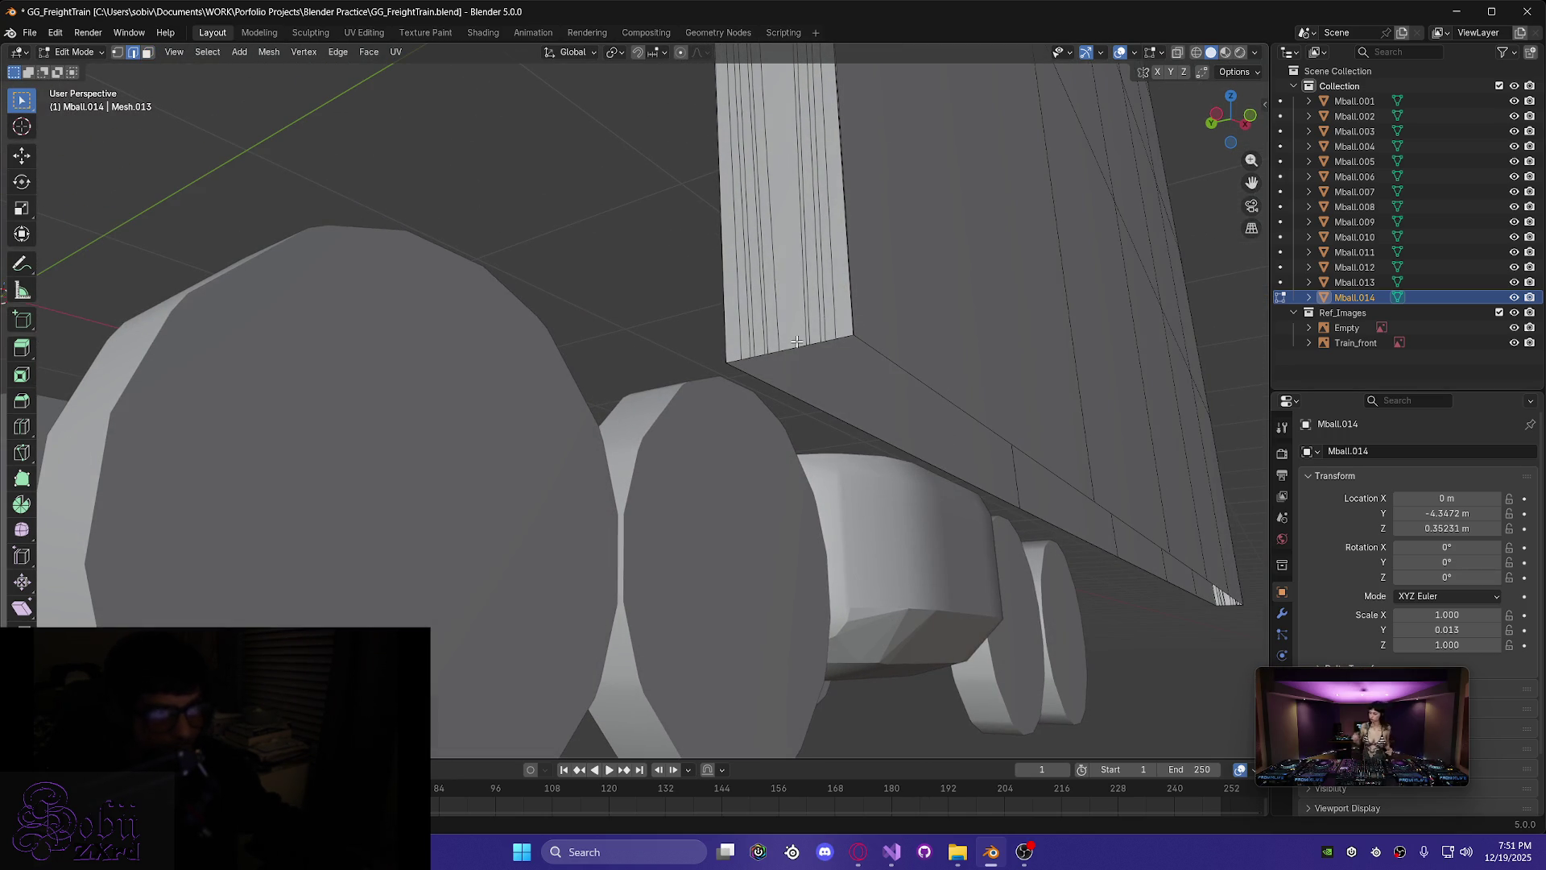
- Select the panel's bottom faces and inspect the car from below
left_click(868, 345, "alt")
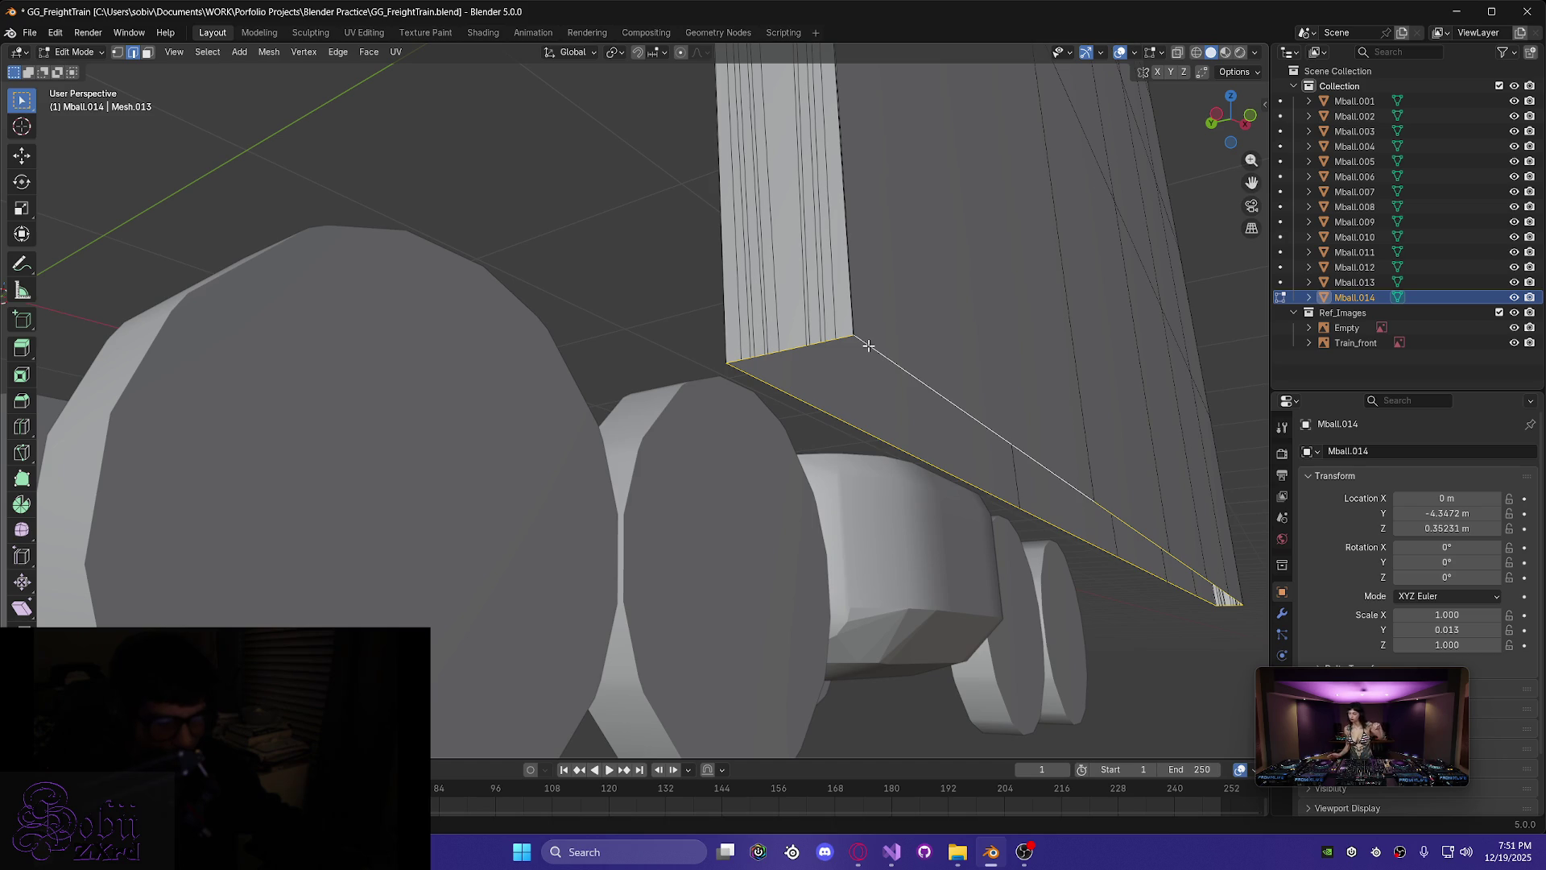
left_click(869, 346, "ctrl+alt")
mouse_move(858, 400)
middle_mouse_down()
mouse_move(910, 459)
mouse_move(892, 426)
mouse_move(902, 451)
mouse_move(842, 534)
mouse_move(1012, 560)
middle_mouse_up()
scroll(1012, 561, "down", 5)
scroll(856, 328, "up", 5)
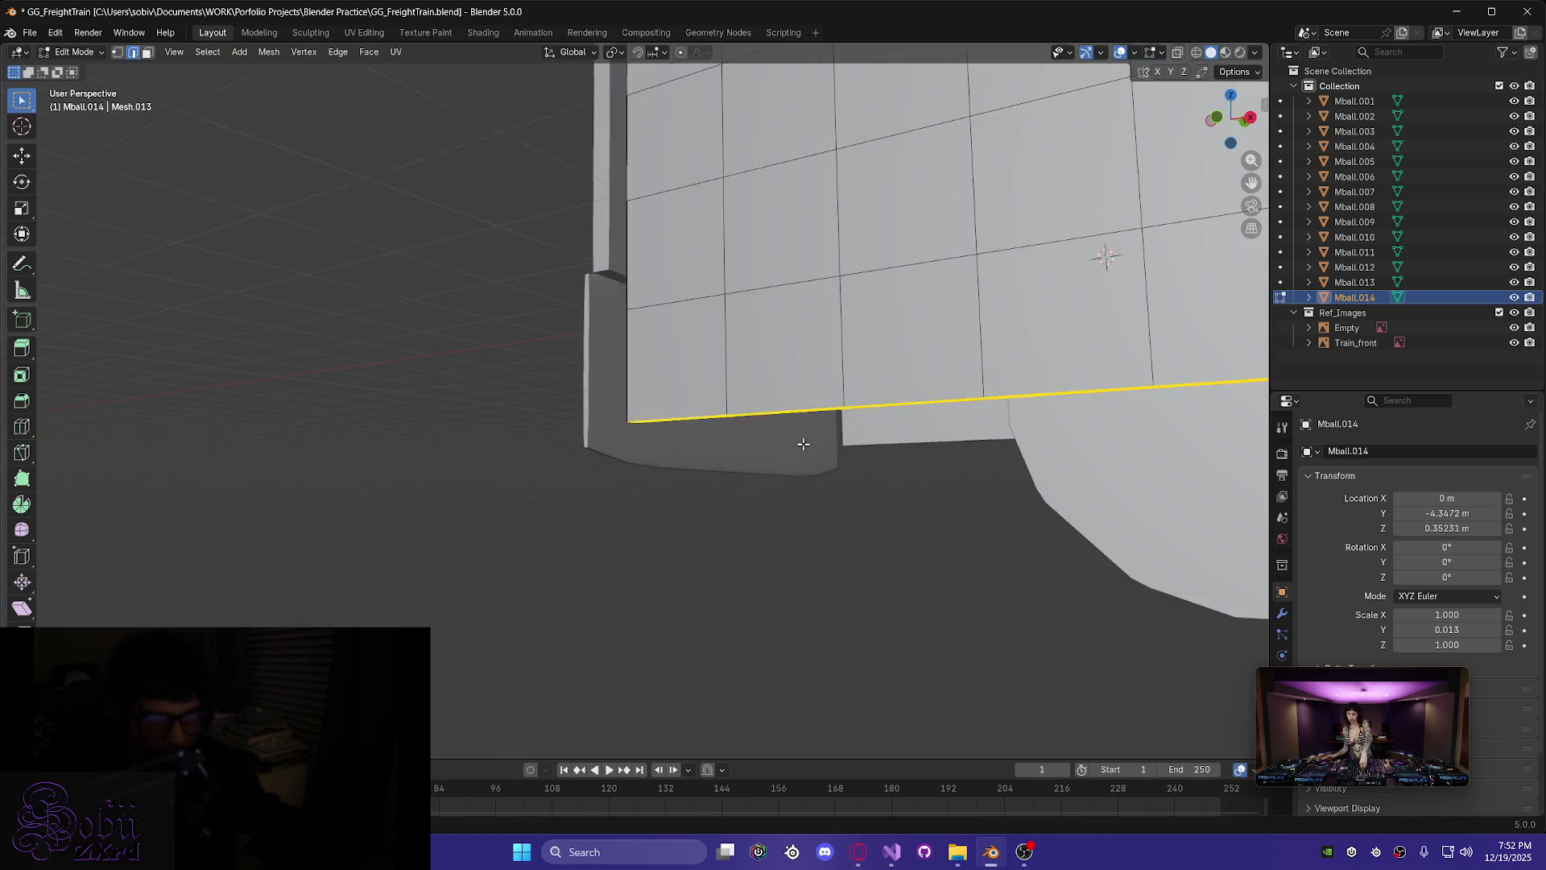
middle_click_drag(981, 459, 784, 444)
mouse_move(732, 500)
middle_mouse_down()
mouse_move(811, 301)
mouse_move(722, 215)
mouse_move(710, 441)
mouse_move(745, 480)
mouse_move(959, 510)
mouse_move(935, 486)
mouse_move(794, 649)
mouse_move(808, 616)
middle_mouse_up()
- Select all of Mball.014's mesh and return to Object Mode
key("a")
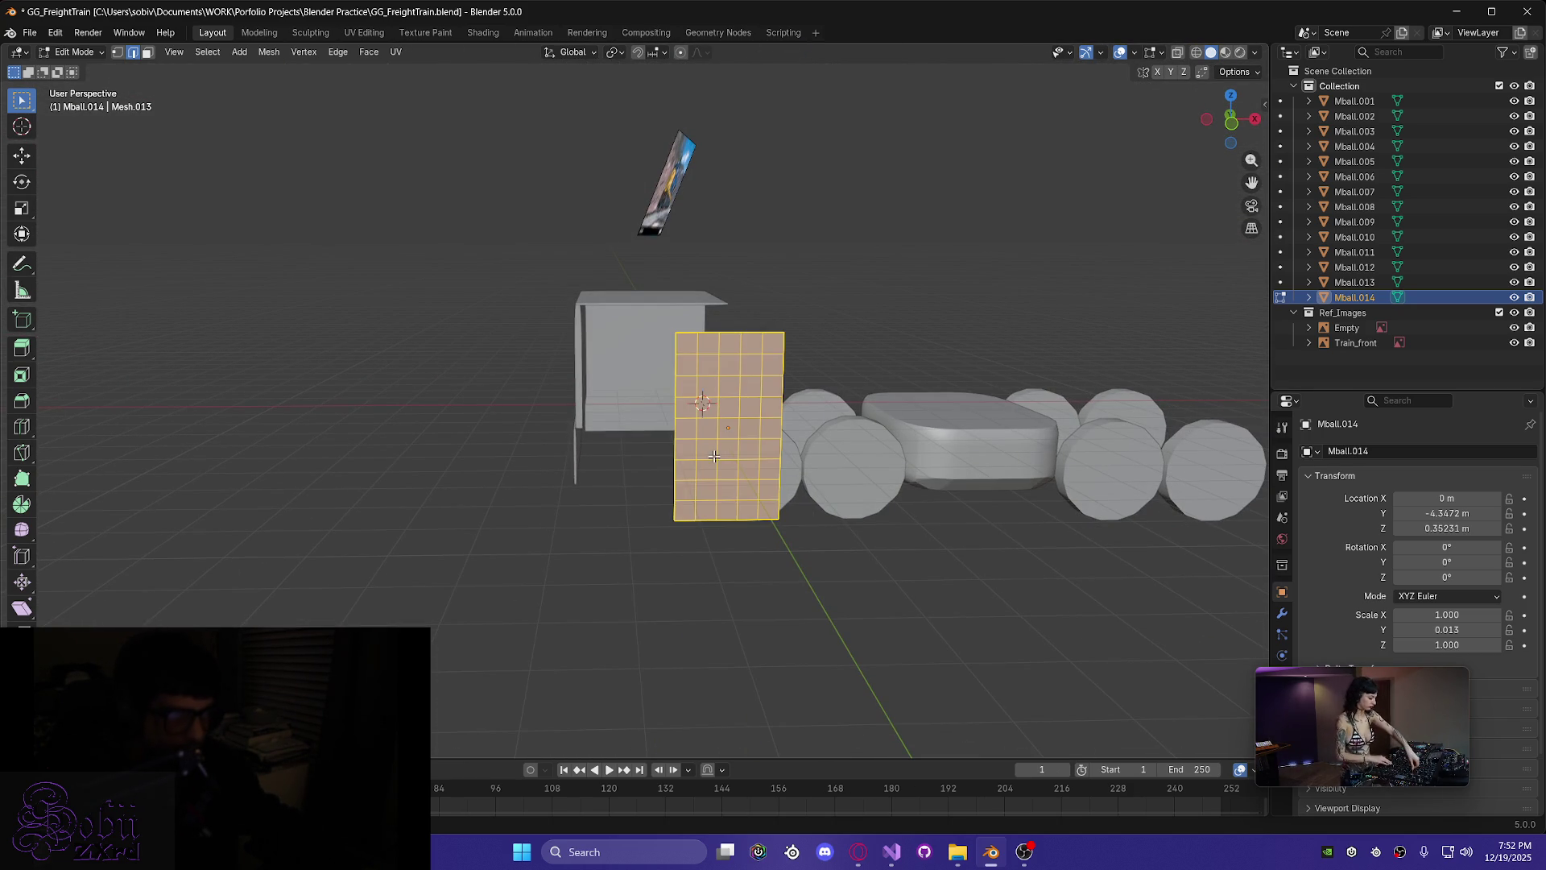
mouse_move(601, 540)
middle_mouse_down()
mouse_move(563, 510)
mouse_move(476, 542)
mouse_move(535, 451)
mouse_move(668, 512)
mouse_move(708, 421)
mouse_move(950, 400)
mouse_move(680, 300)
mouse_move(481, 415)
mouse_move(476, 437)
middle_mouse_up()
scroll(473, 545, "up", 5)
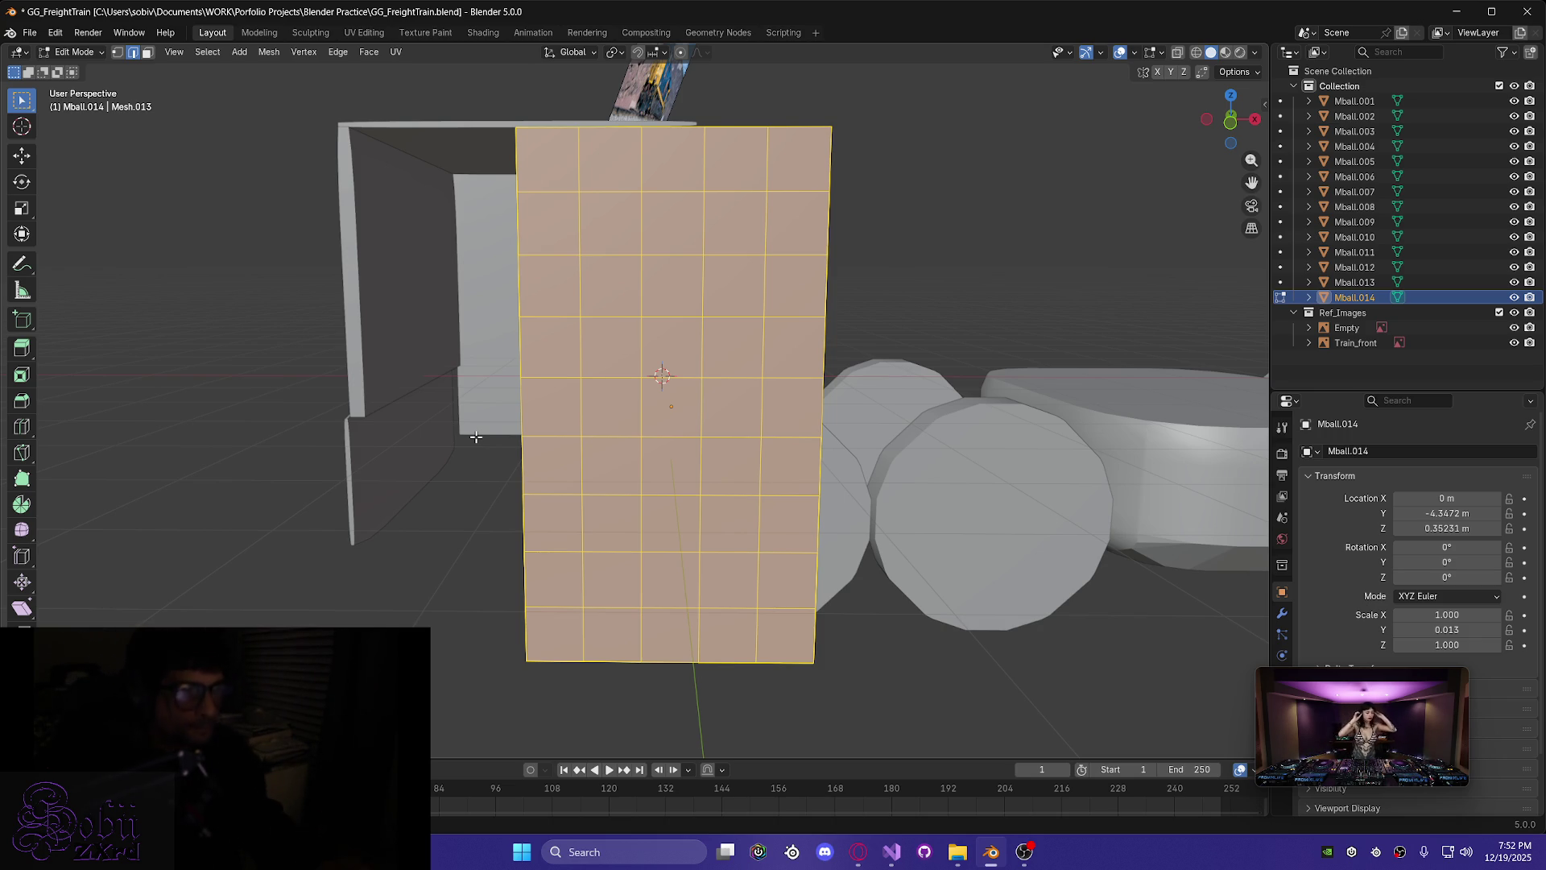
key("Tab")
scroll(398, 472, "down", 5)
middle_click_drag(398, 472, 620, 472)
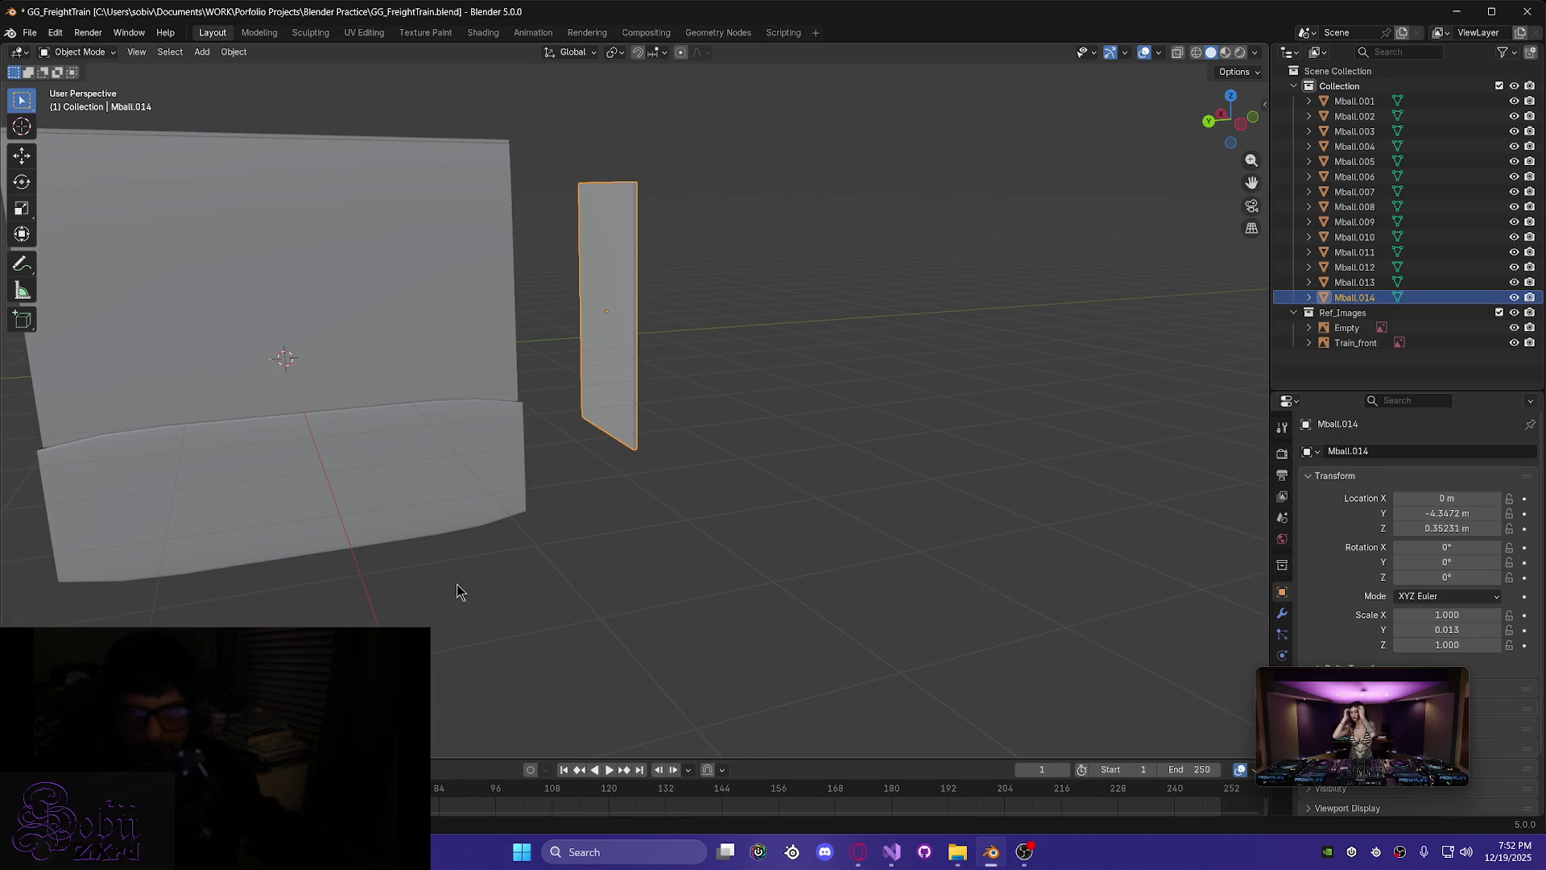
- Set Mball.014's X scale to 1.55
scroll(457, 583, "down", 2)
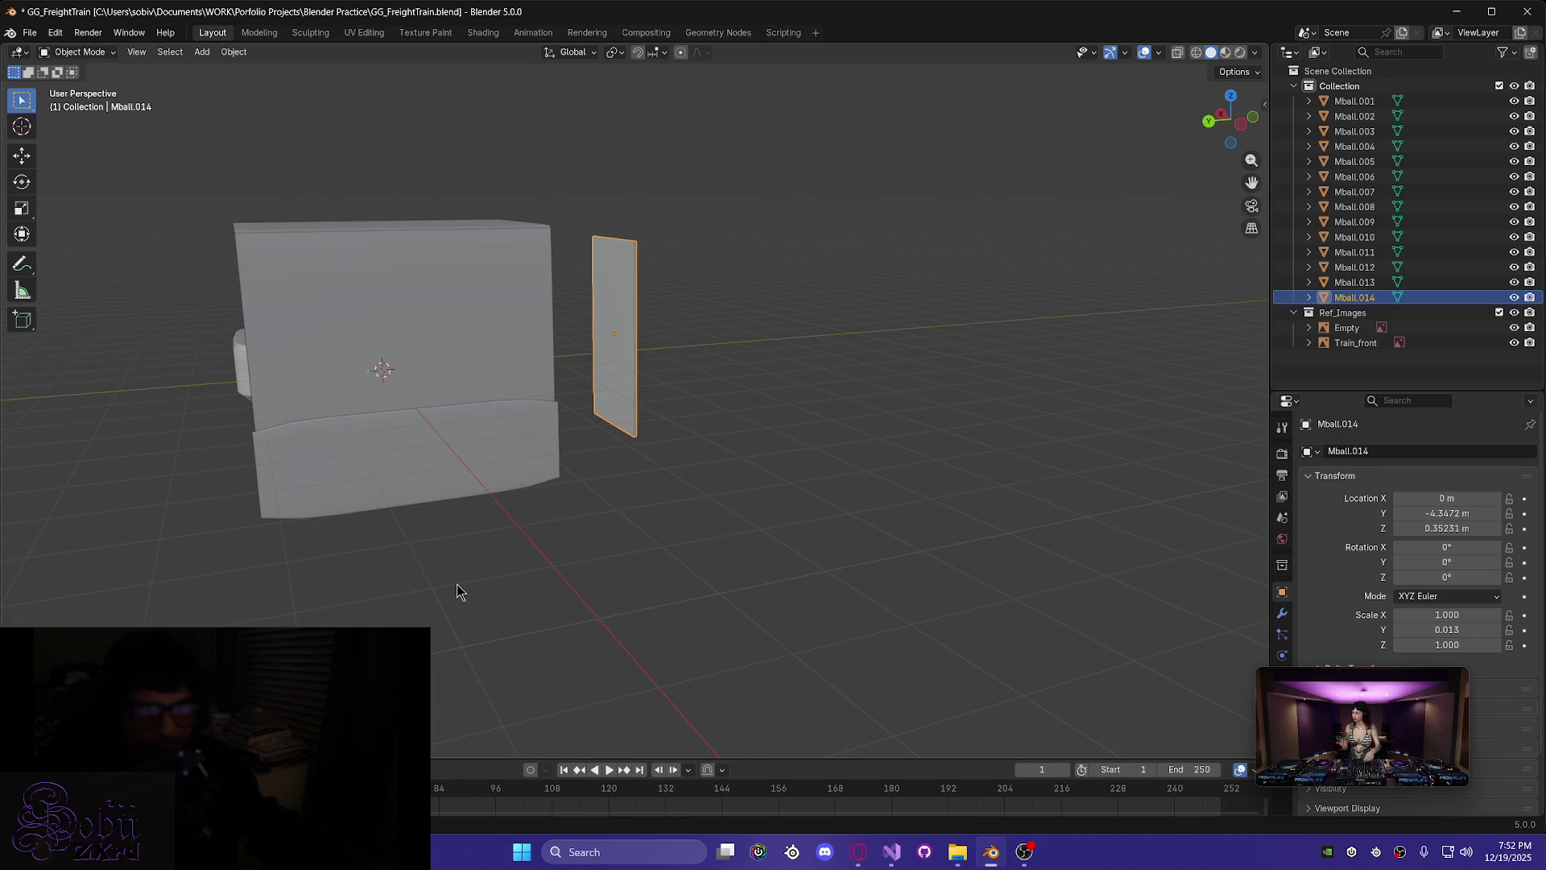
mouse_move(456, 583)
middle_mouse_down()
mouse_move(539, 590)
mouse_move(411, 588)
middle_mouse_up()
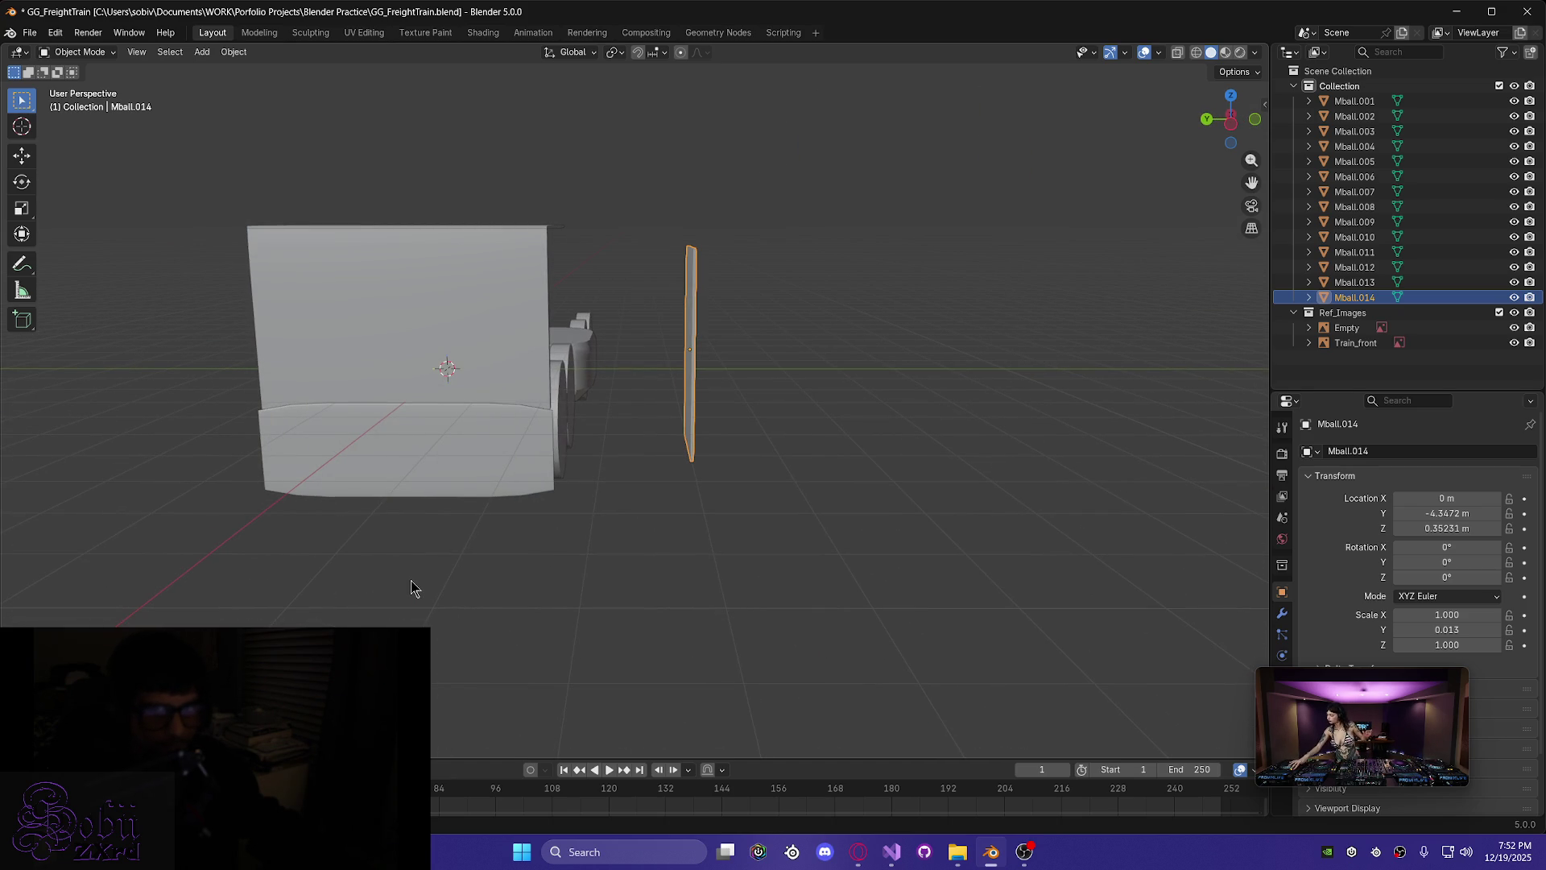
mouse_move(1059, 612)
middle_mouse_down()
mouse_move(594, 563)
mouse_move(749, 547)
middle_mouse_up()
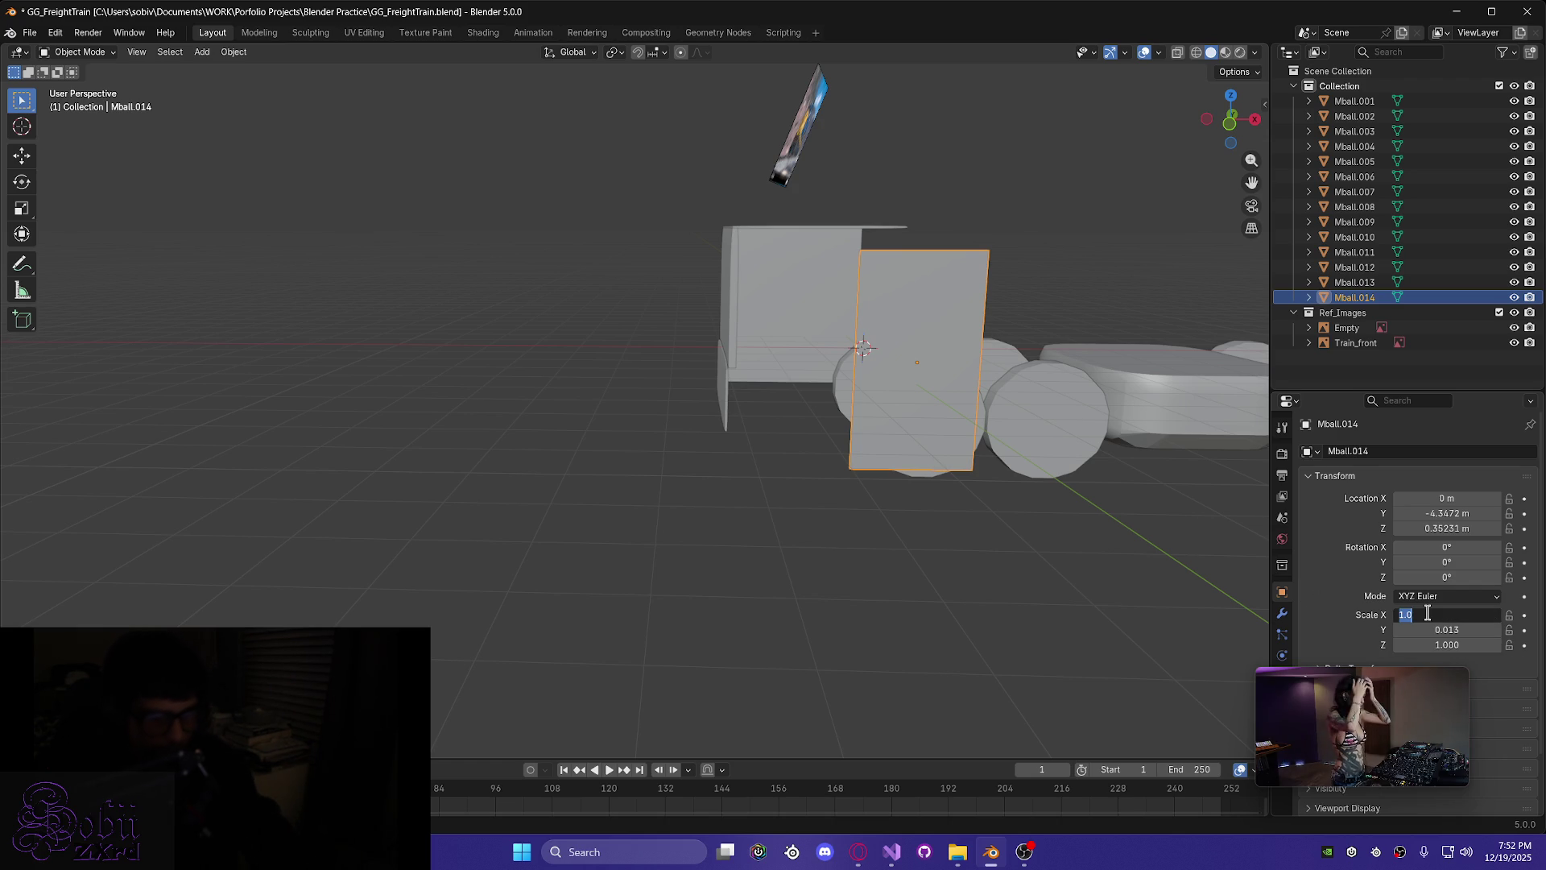
left_click(1419, 611)
type("1.55")
key("Return")
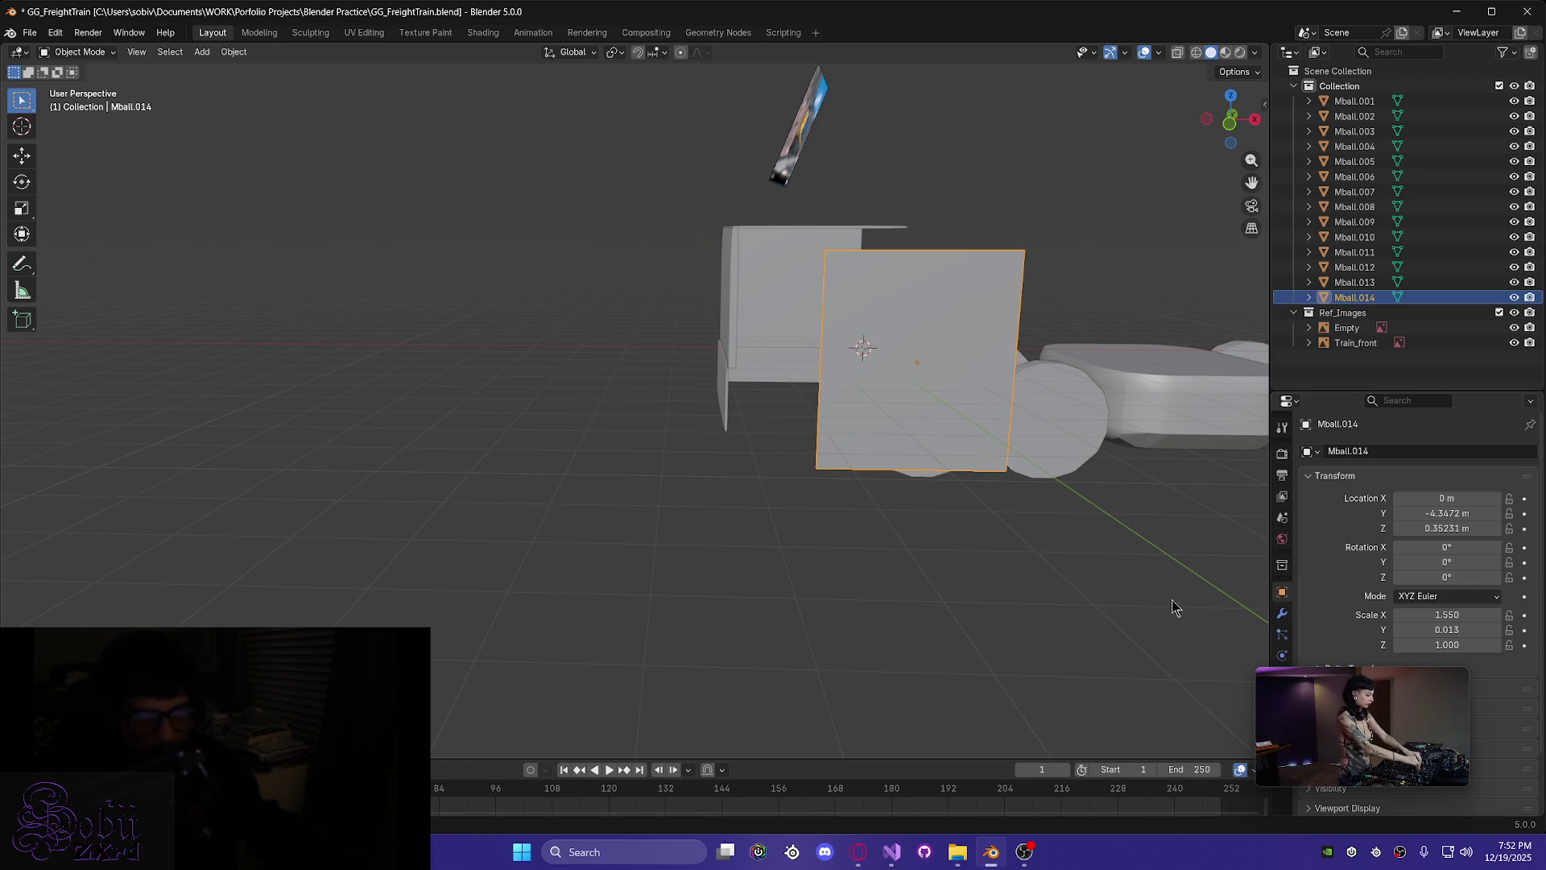
mouse_move(984, 580)
middle_mouse_down()
mouse_move(1001, 615)
mouse_move(1146, 601)
mouse_move(930, 556)
mouse_move(894, 604)
mouse_move(901, 632)
mouse_move(816, 549)
middle_mouse_up()
- Move the plate along Y, then raise it to about 0.67 m
key("g")
key("y")
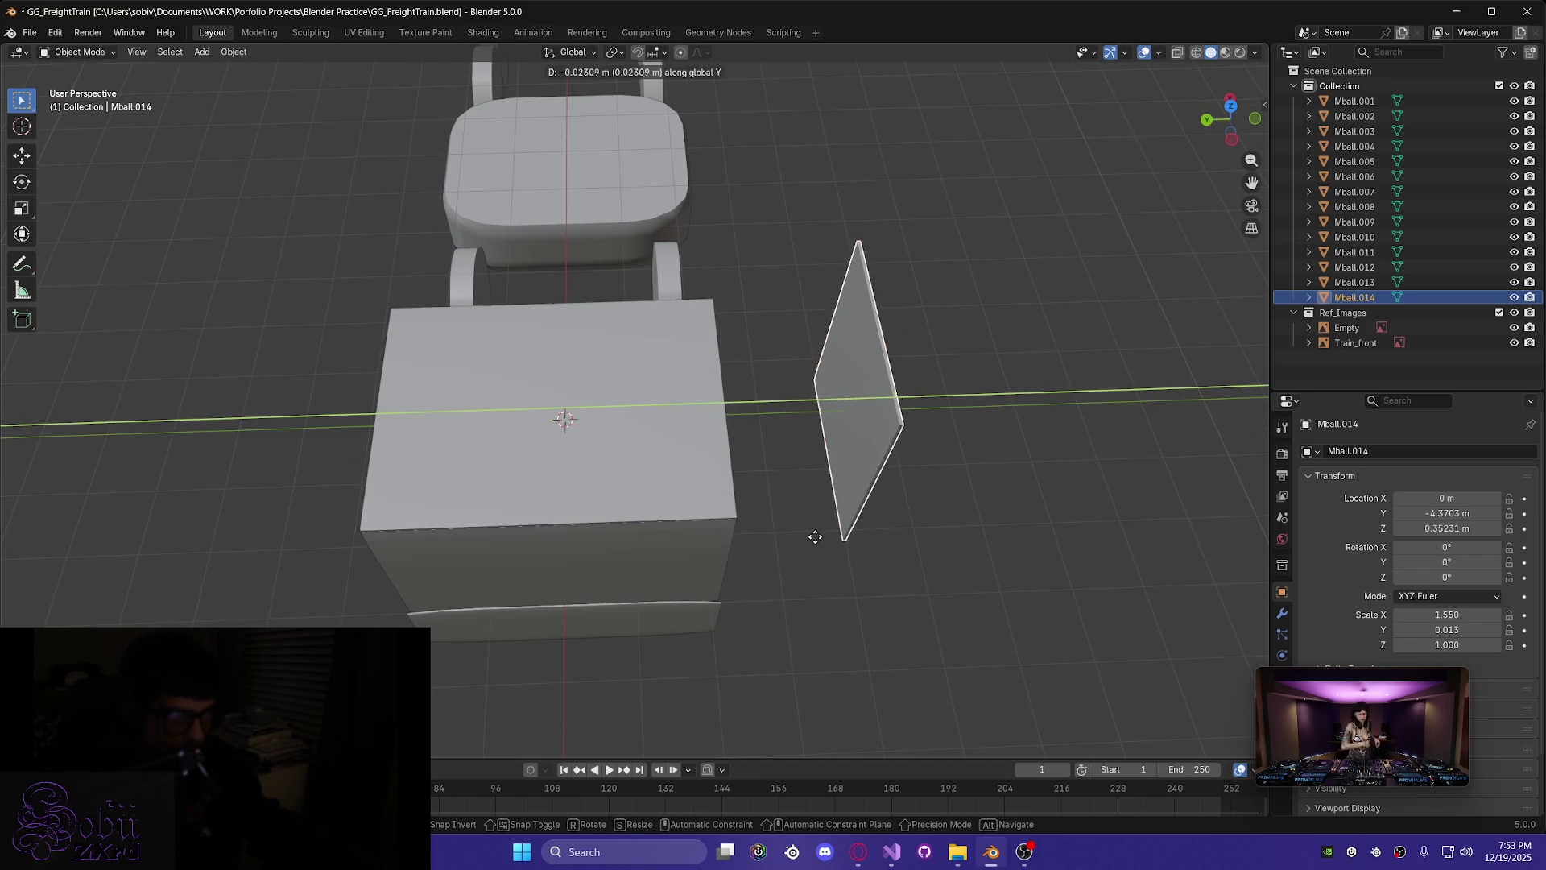
left_click(670, 551)
mouse_move(718, 562)
middle_mouse_down()
mouse_move(862, 606)
mouse_move(806, 534)
mouse_move(839, 591)
mouse_move(832, 476)
mouse_move(818, 524)
middle_mouse_up()
scroll(832, 476, "up", 5)
scroll(781, 495, "down", 5)
key("g")
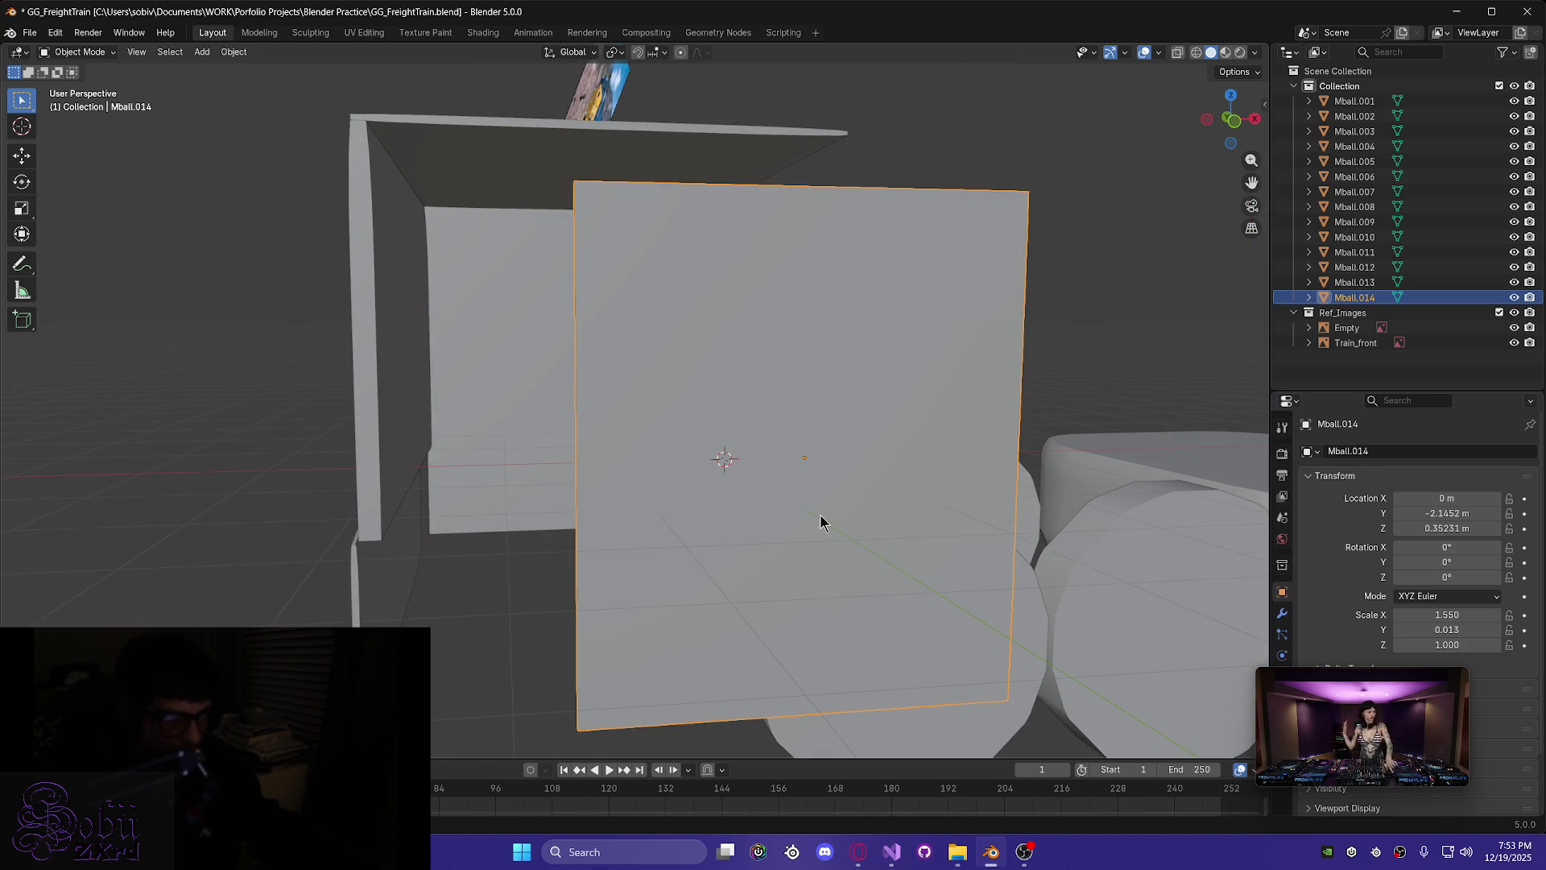
key("z")
left_click(807, 468)
mouse_move(808, 476)
middle_mouse_down()
mouse_move(666, 442)
mouse_move(665, 530)
middle_mouse_up()
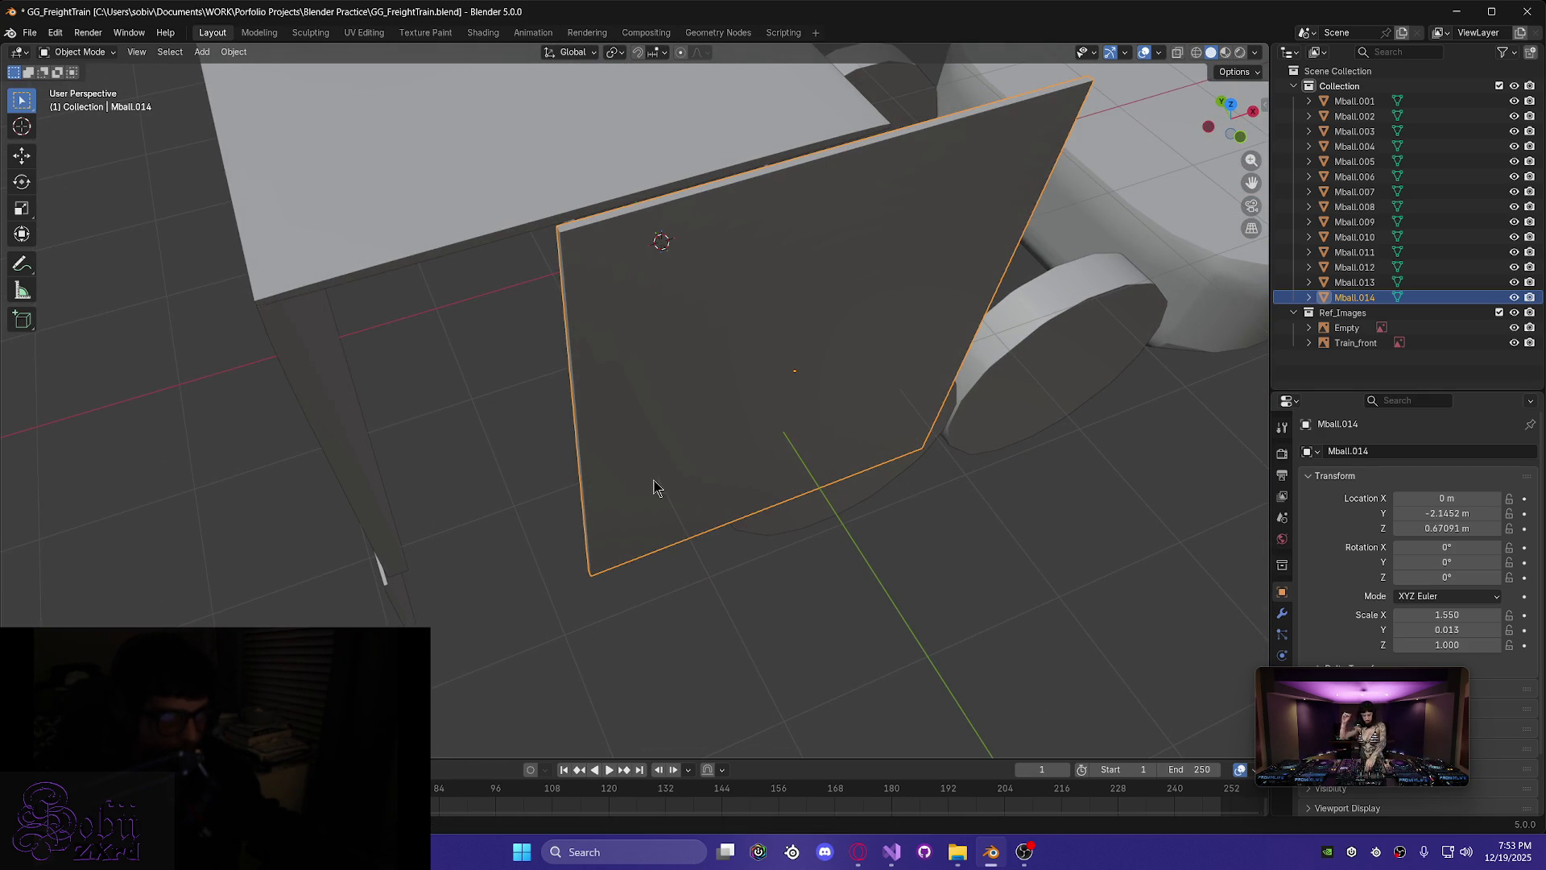
- Position the plate at Y -2.0818 m and X -1.2625 m against the cab box
key("g")
key("y")
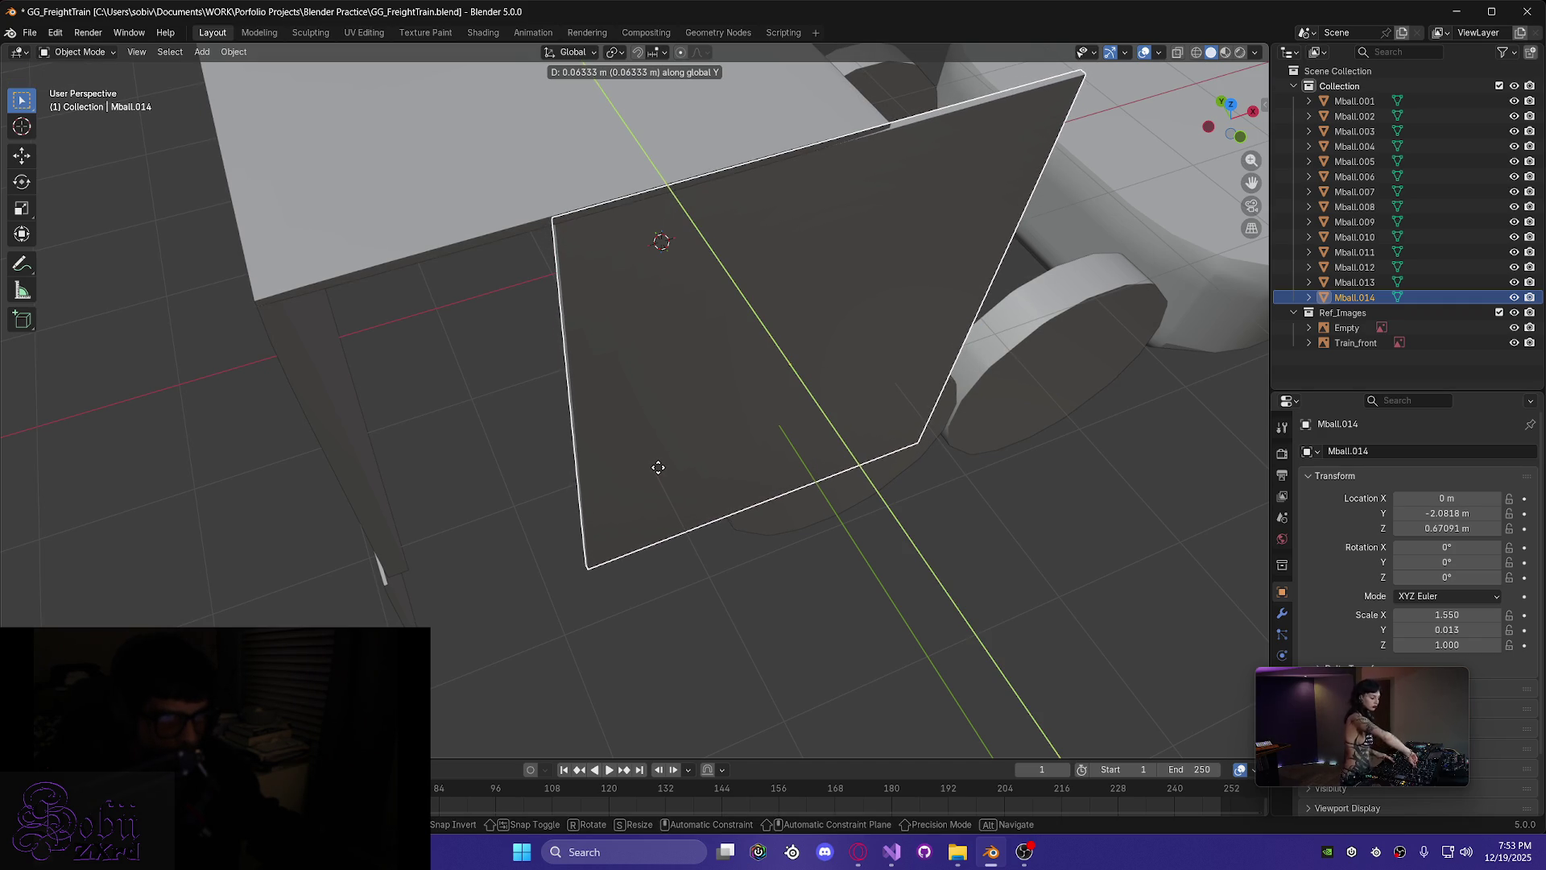
left_click(659, 474)
middle_click_drag(658, 474, 635, 471)
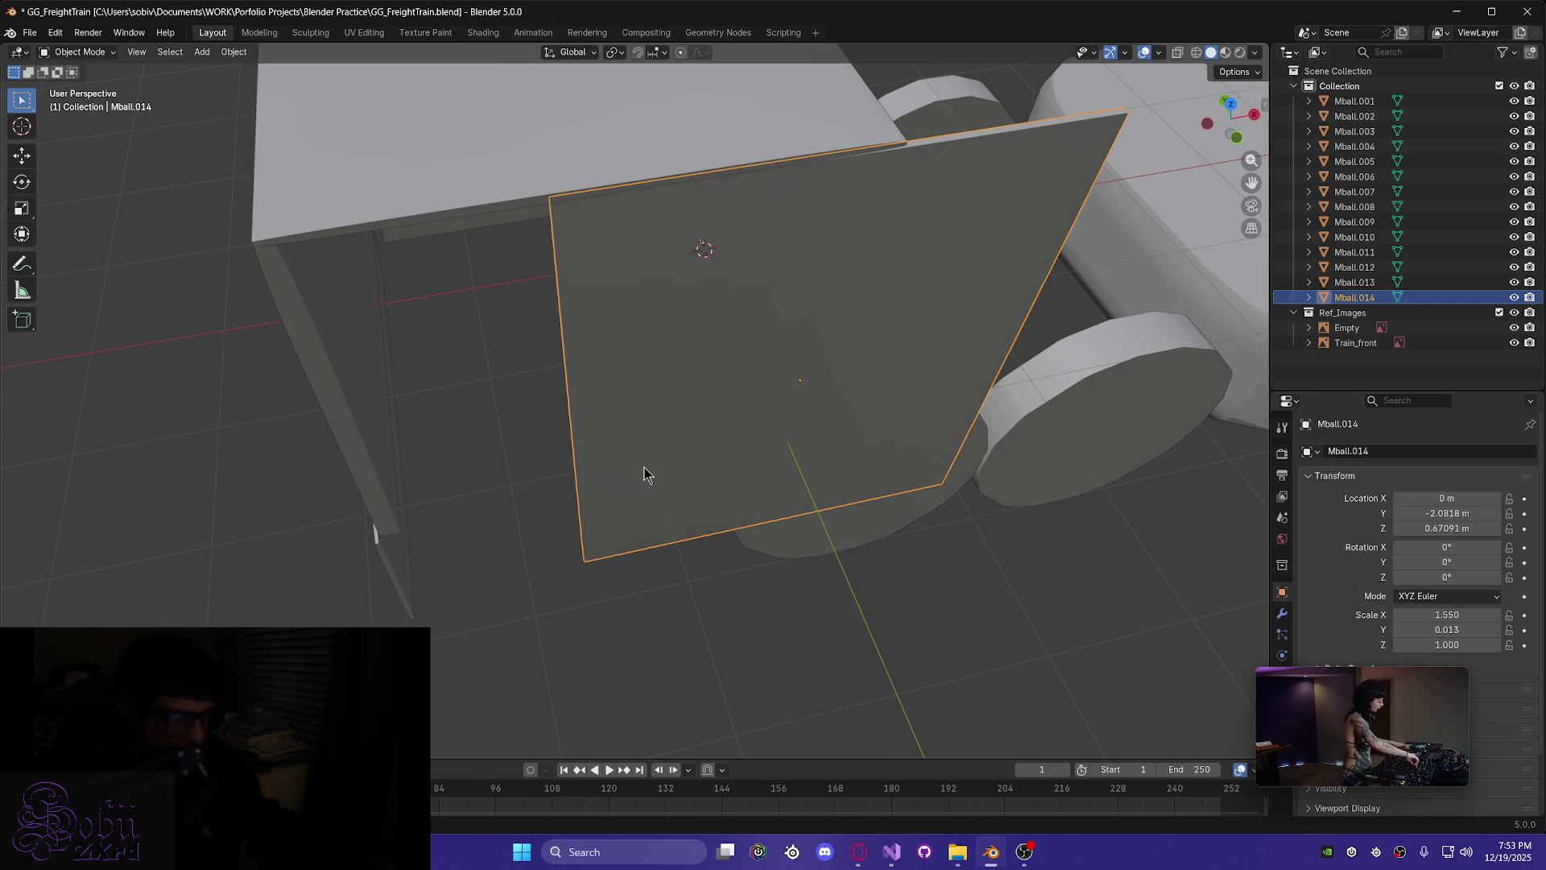
key("g")
key("x")
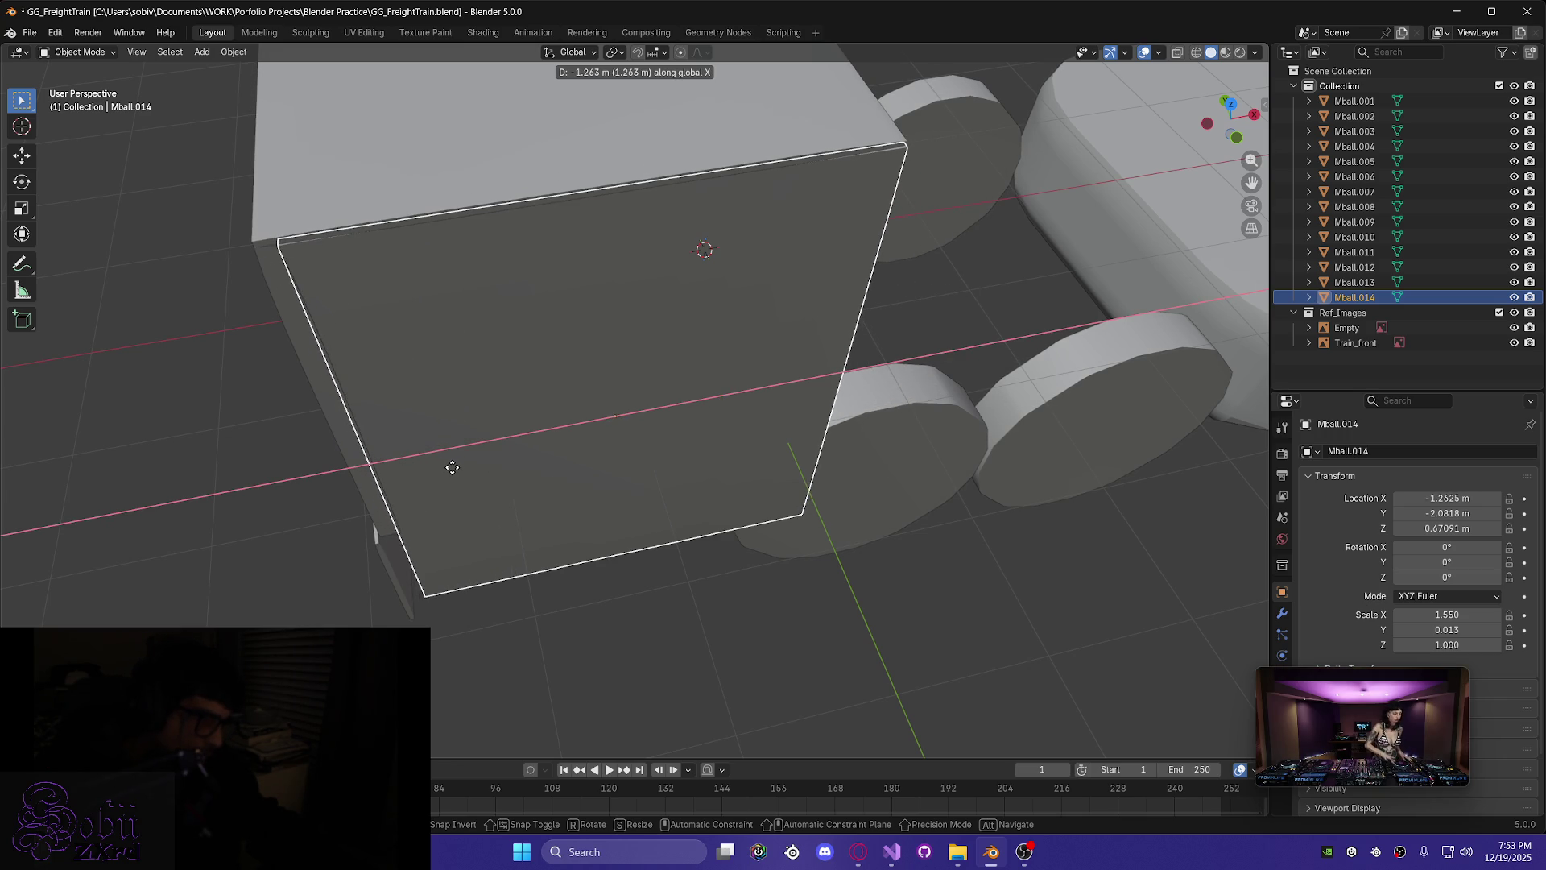
left_click(453, 468)
middle_click_drag(453, 467, 474, 438)
- Nudge Mball.014 up to Z 0.69216 m, flush with the cab roof, and check the fit
mouse_move(486, 409)
middle_mouse_down()
mouse_move(345, 414)
mouse_move(341, 395)
middle_mouse_up()
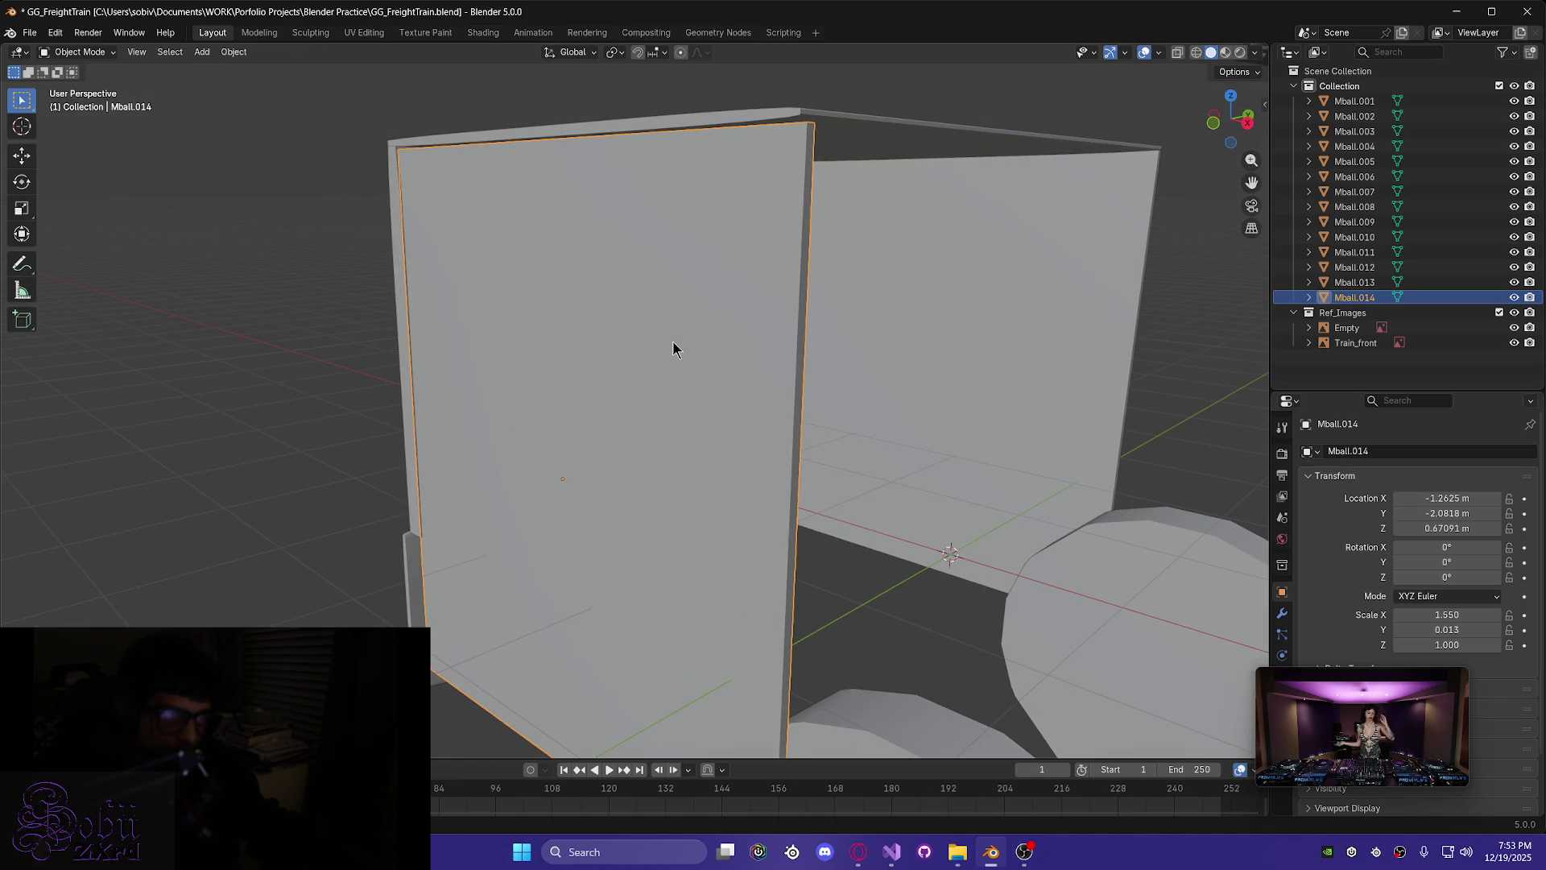
key("g")
key("z")
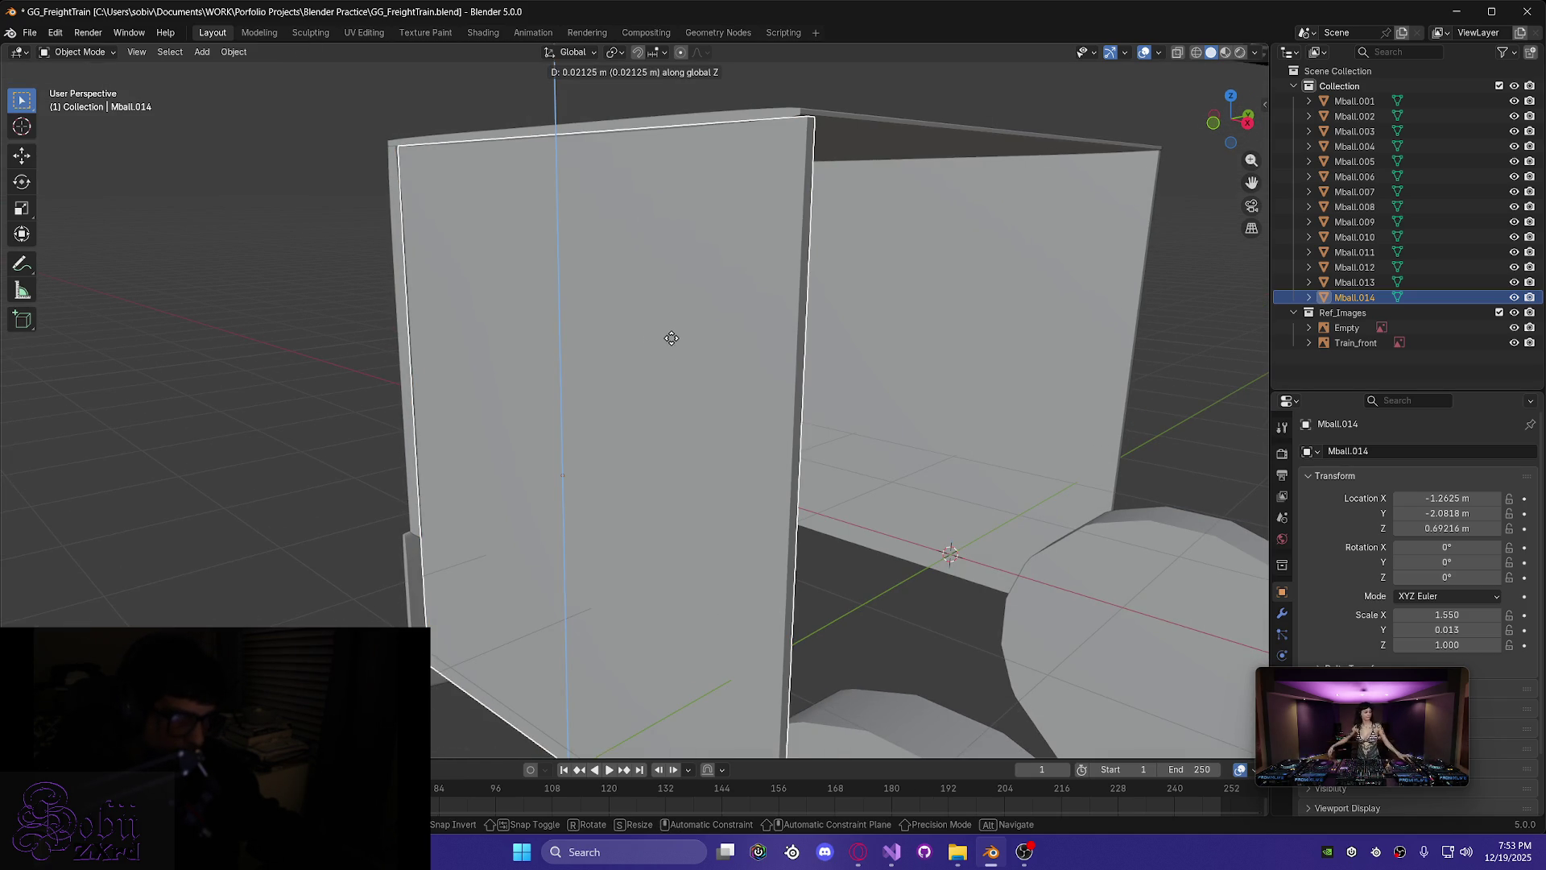
left_click(672, 338)
mouse_move(671, 338)
middle_mouse_down()
mouse_move(540, 335)
mouse_move(683, 345)
mouse_move(680, 207)
mouse_move(656, 282)
mouse_move(675, 419)
mouse_move(701, 387)
mouse_move(890, 503)
mouse_move(770, 451)
mouse_move(846, 483)
mouse_move(777, 587)
mouse_move(804, 572)
mouse_move(787, 563)
mouse_move(783, 579)
mouse_move(916, 577)
mouse_move(925, 594)
middle_mouse_up()
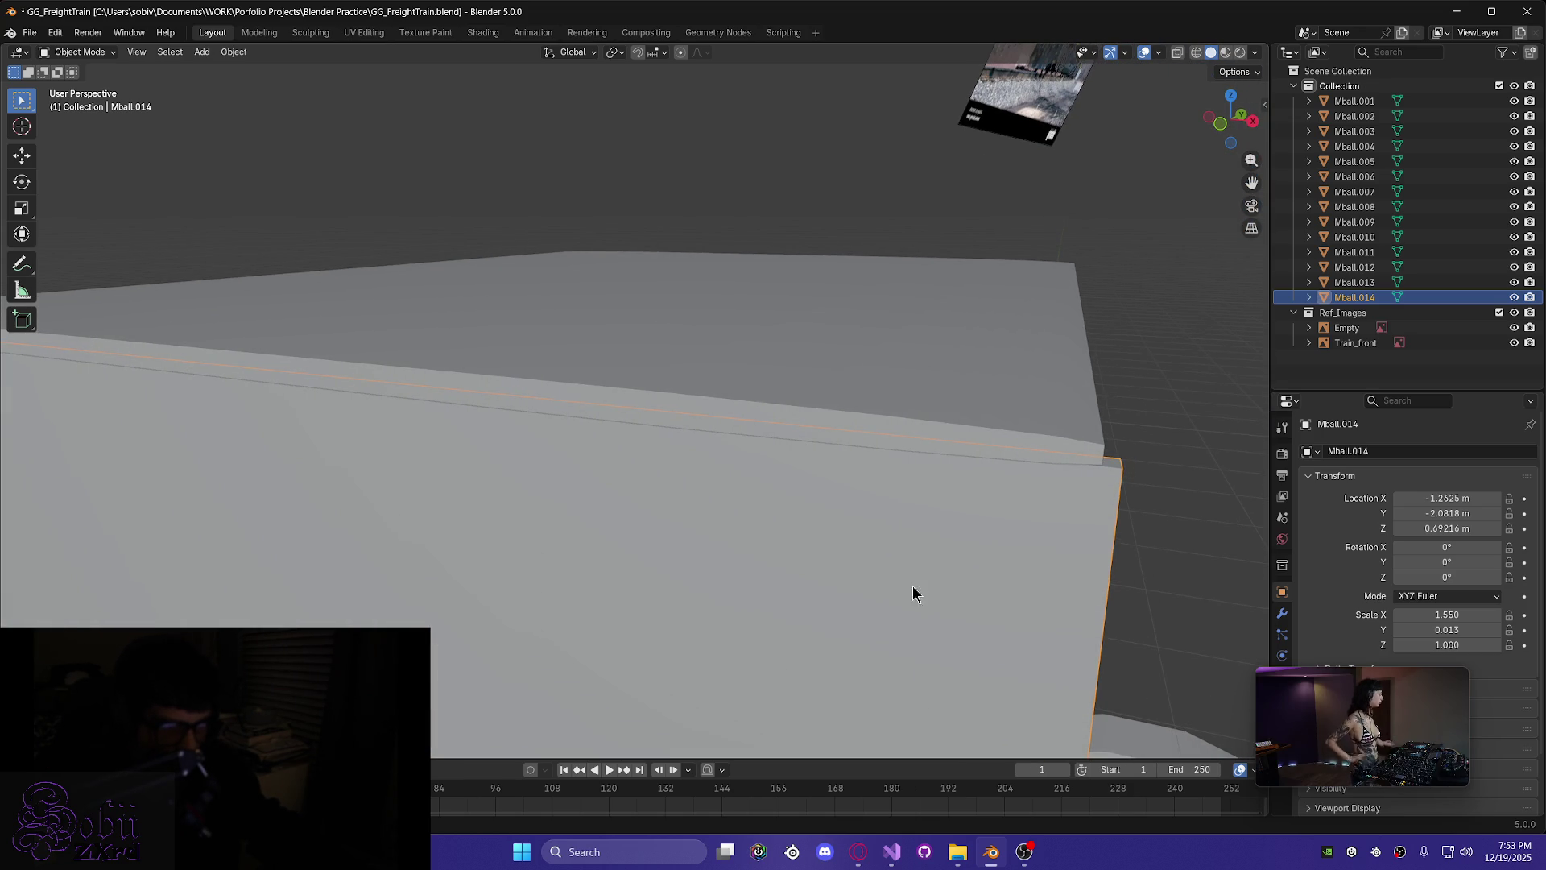
scroll(813, 549, "down", 3)
mouse_move(689, 562)
middle_mouse_down()
mouse_move(586, 538)
mouse_move(615, 539)
middle_mouse_up()
scroll(615, 540, "down", 3)
mouse_move(752, 494)
middle_mouse_down()
mouse_move(655, 511)
mouse_move(492, 413)
middle_mouse_up()
scroll(494, 401, "up", 5)
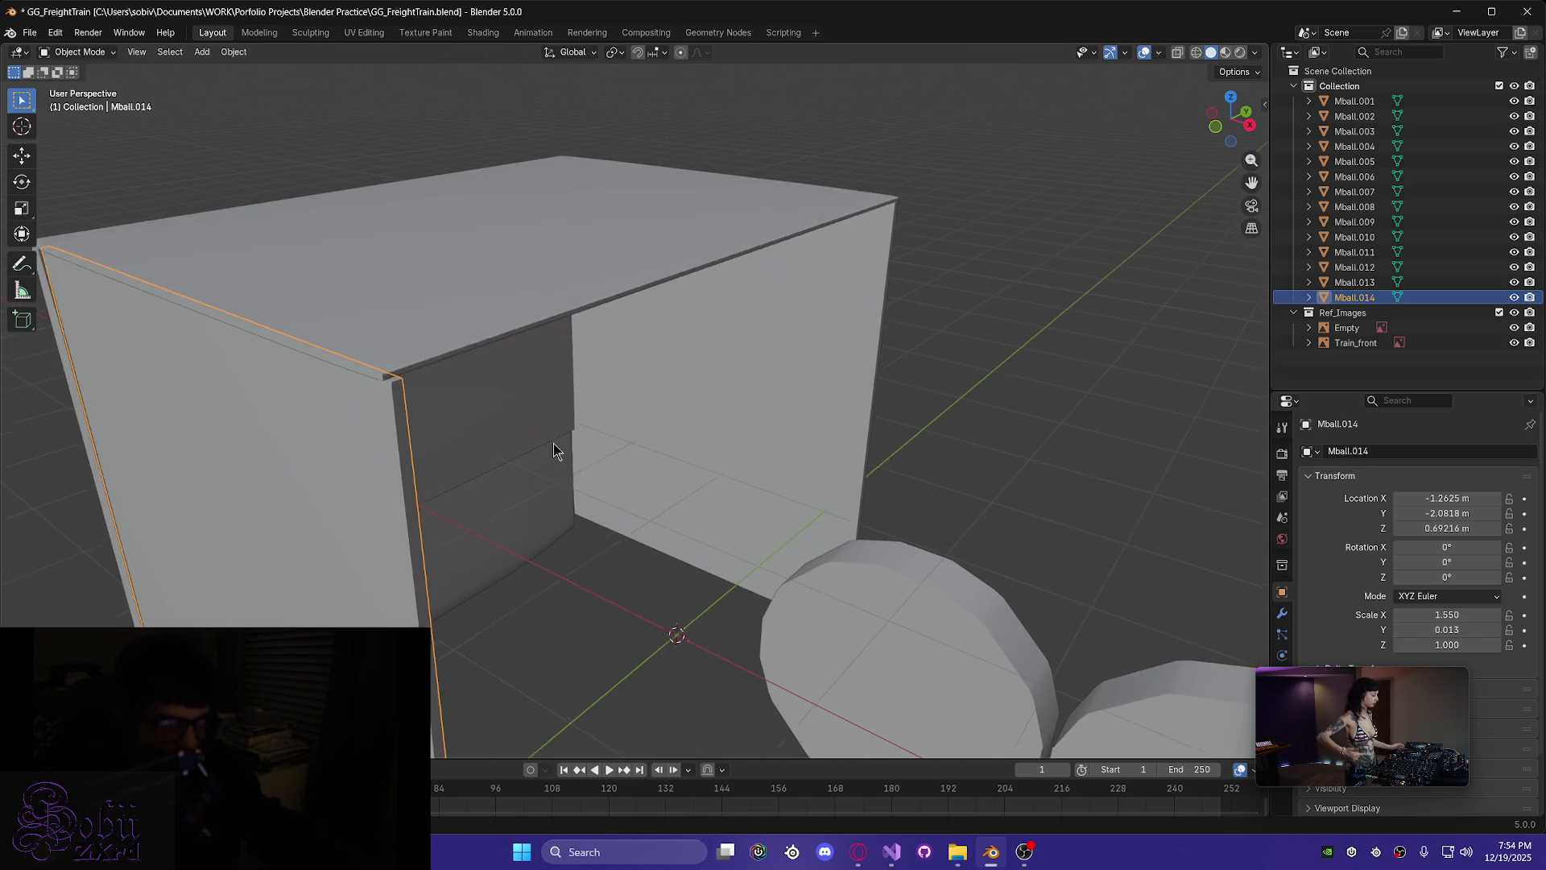
- Select roof plate Mball.012 and raise it to Z 2.743 m, then to 3.5199 m
left_click(427, 347)
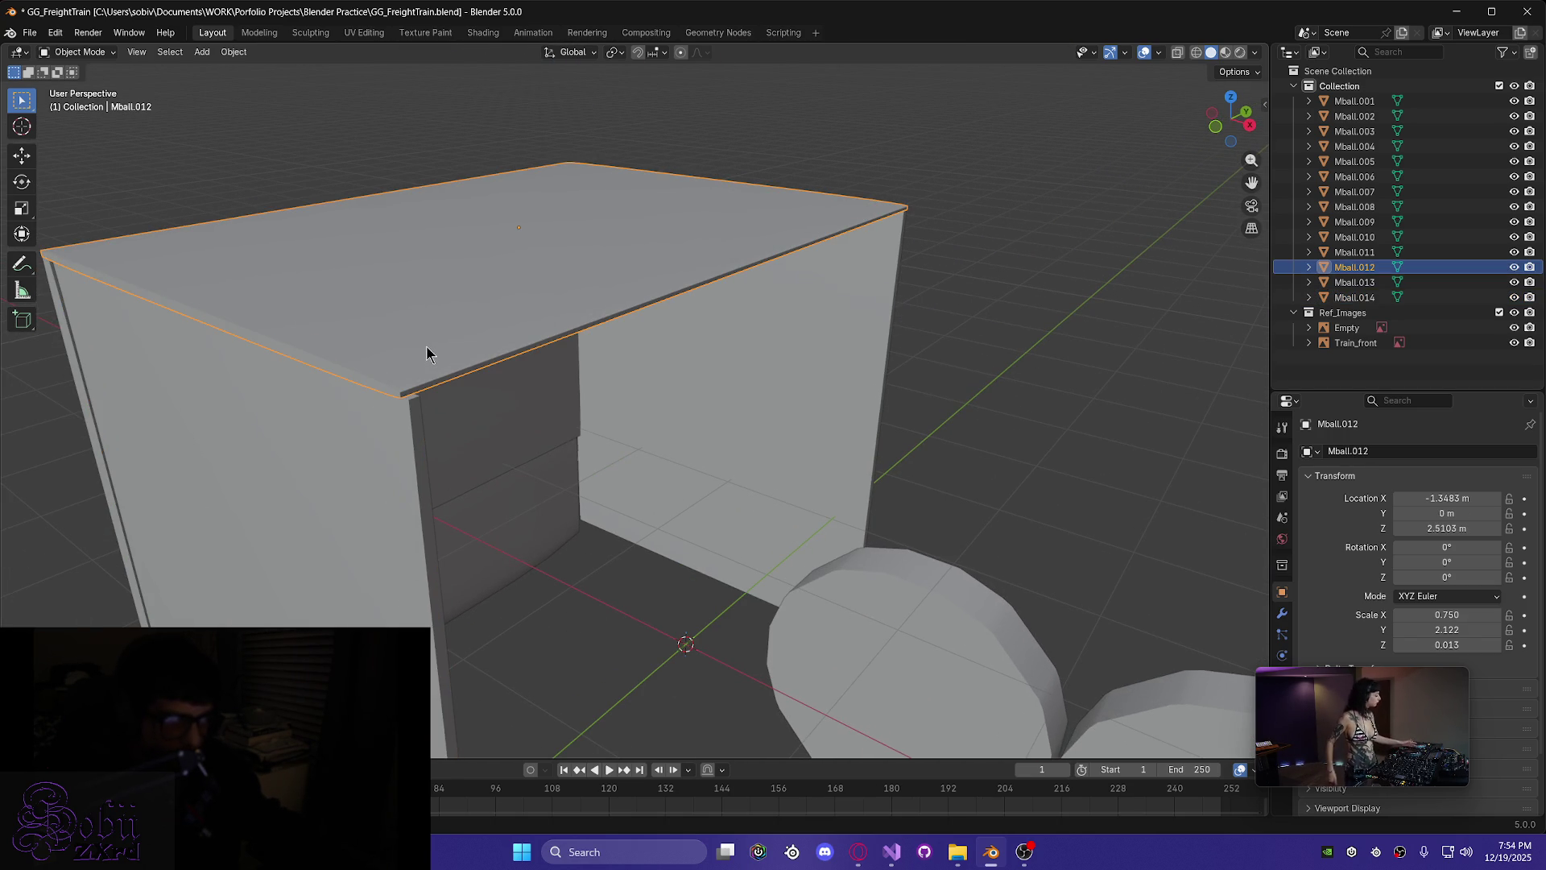
key("g")
key("z")
left_click(425, 314)
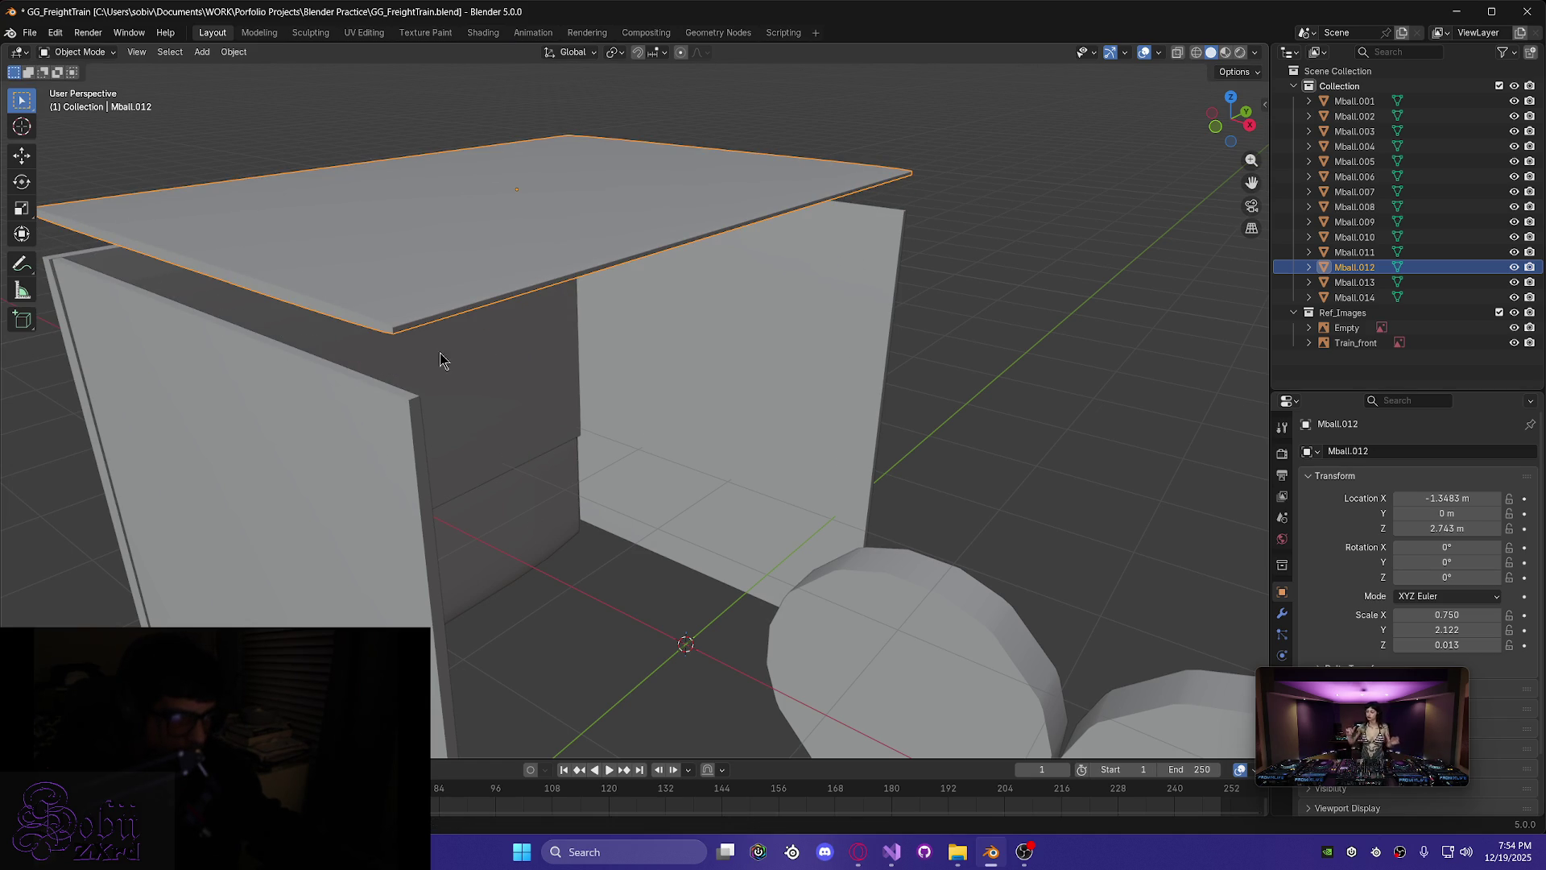
key("g")
key("z")
left_click(428, 166)
mouse_move(427, 166)
middle_mouse_down()
mouse_move(418, 180)
mouse_move(566, 587)
mouse_move(684, 604)
middle_mouse_up()
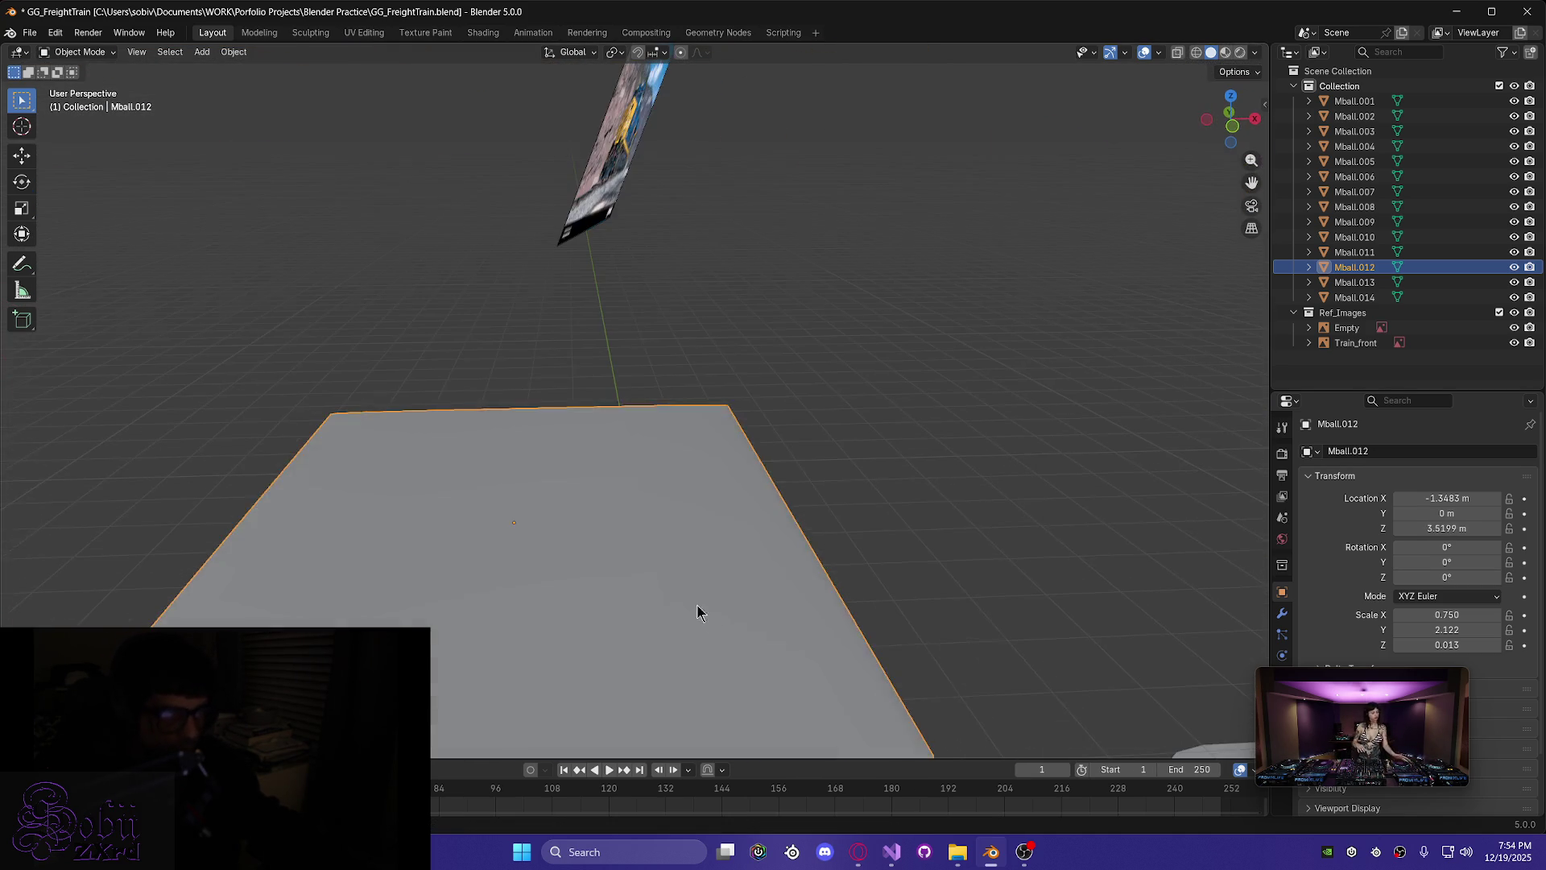
- Enter Edit Mode on the roof plate and deselect all its faces
key("Tab")
scroll(603, 678, "up", 3)
mouse_move(603, 678)
middle_mouse_down()
mouse_move(717, 670)
mouse_move(597, 533)
mouse_move(614, 580)
middle_mouse_up()
key("alt+a")
mouse_move(684, 632)
middle_mouse_down()
mouse_move(674, 587)
mouse_move(688, 606)
mouse_move(763, 611)
mouse_move(715, 589)
middle_mouse_up()
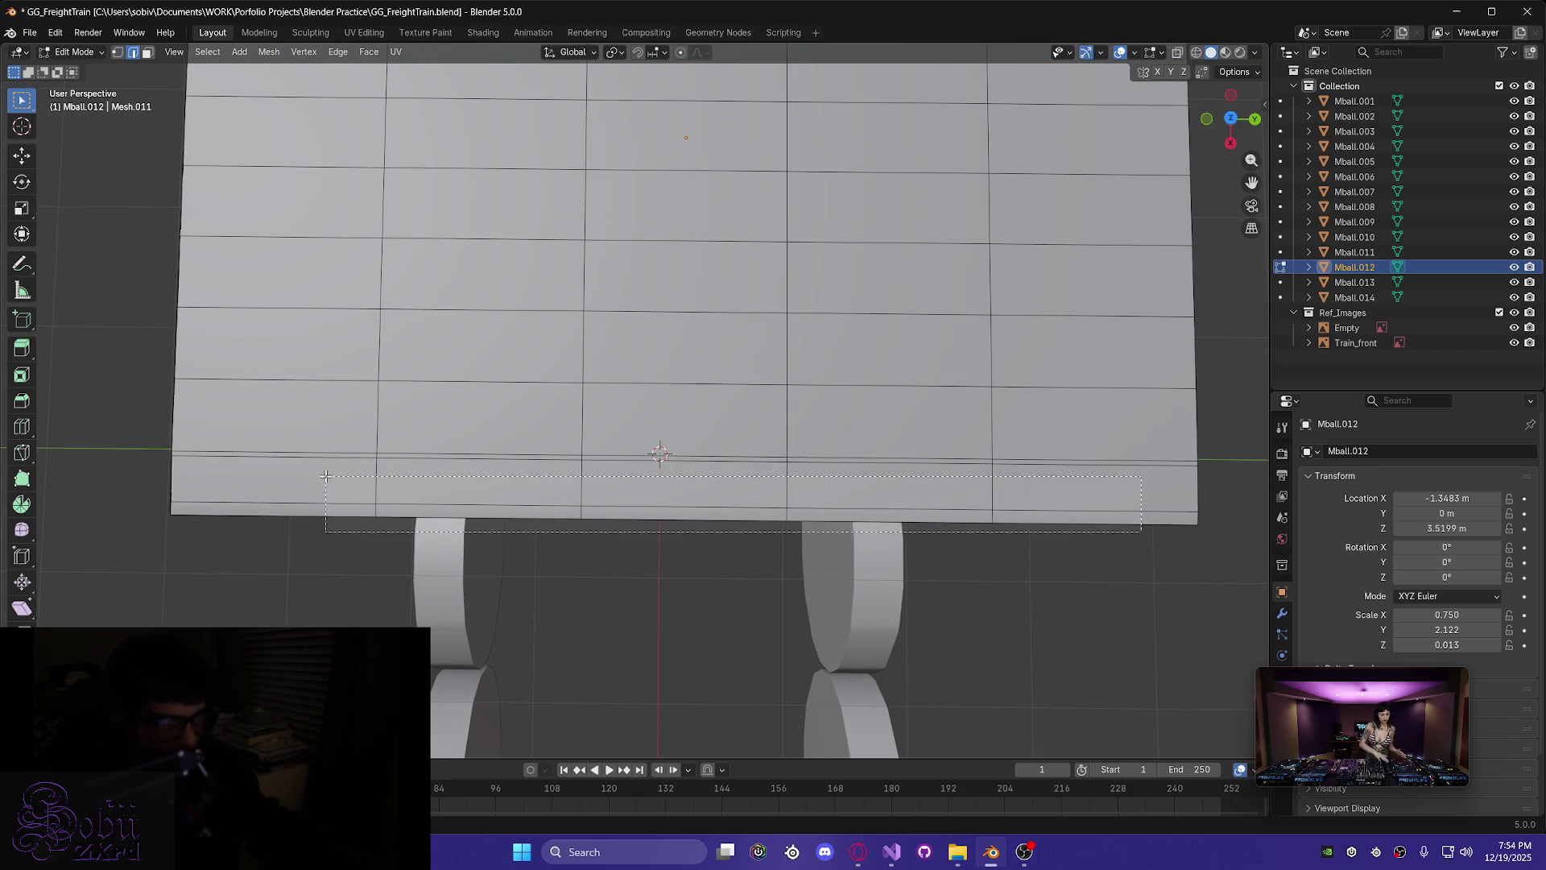
- Box-select the roof plate's full bottom row of faces, including its thin edge faces
left_click_drag(291, 461, 292, 462)
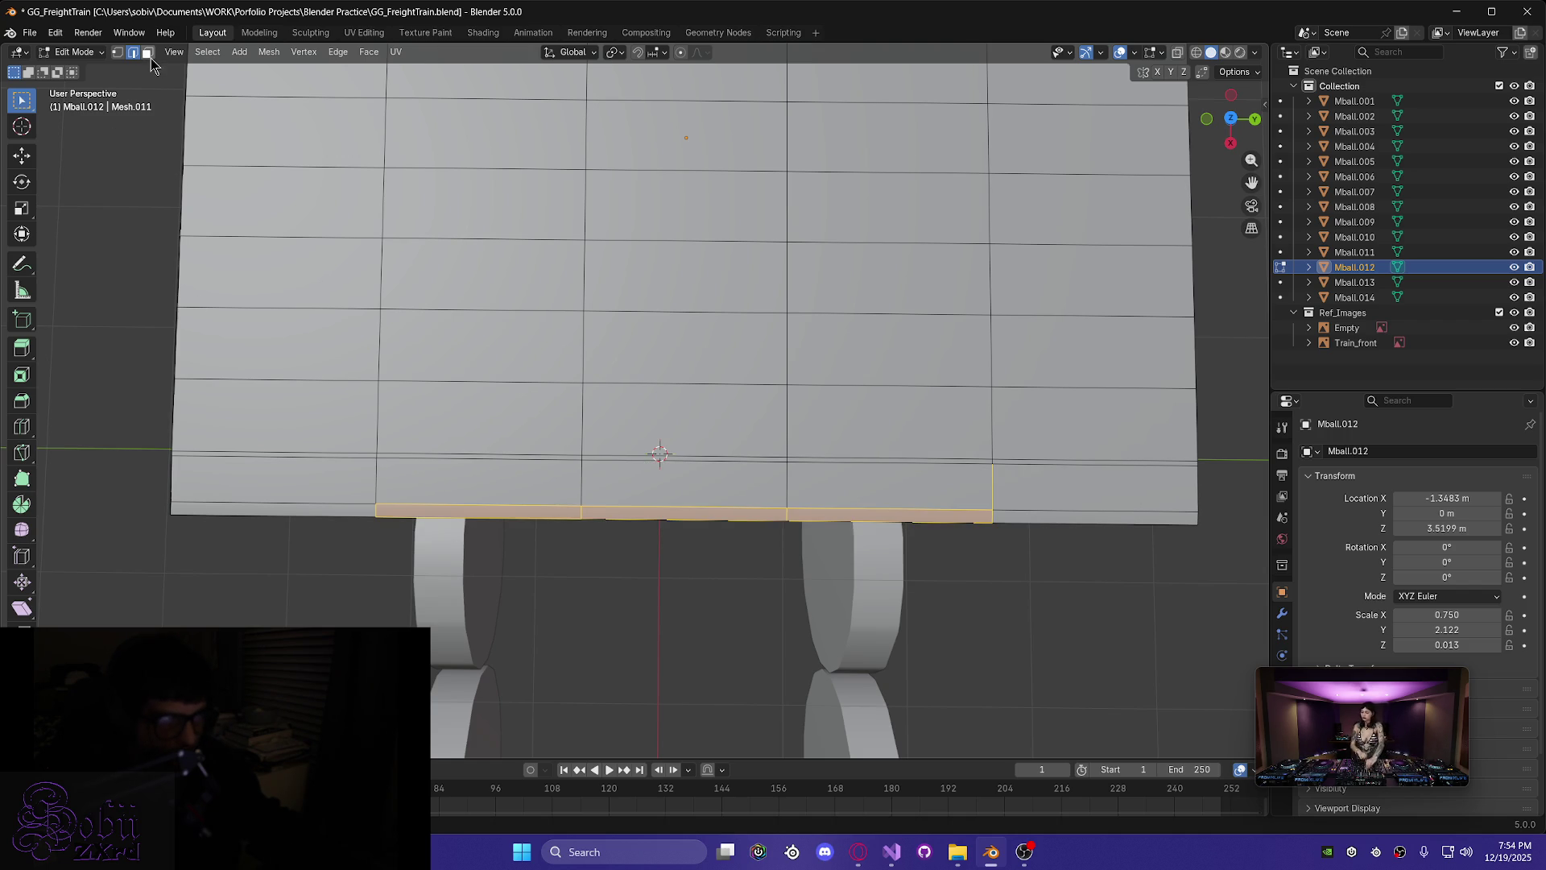
left_click_drag(546, 479, 316, 471)
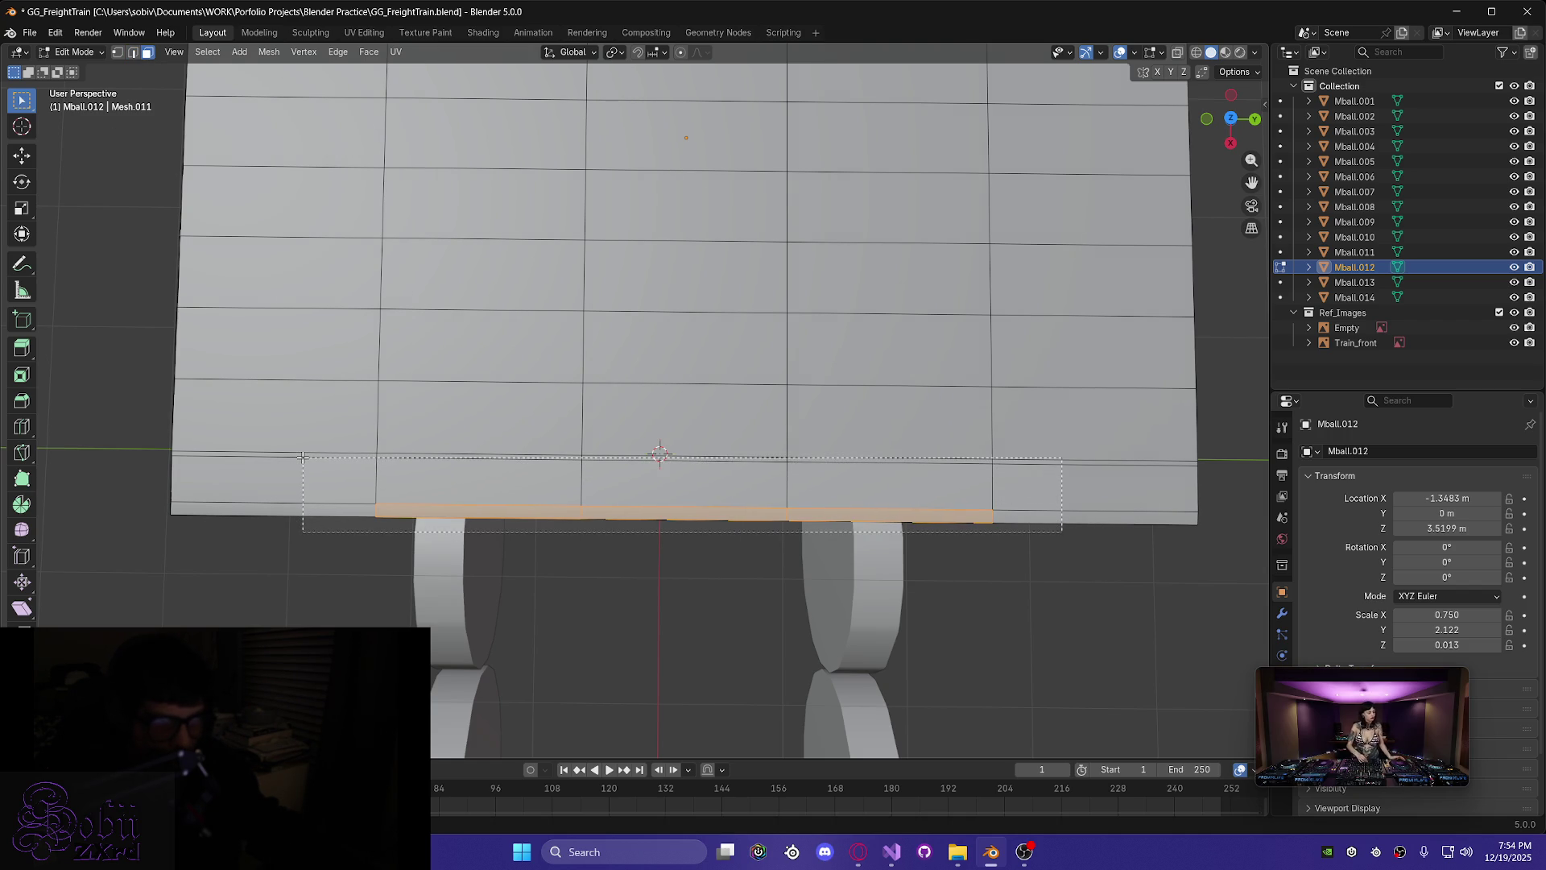
left_click_drag(303, 461, 304, 461)
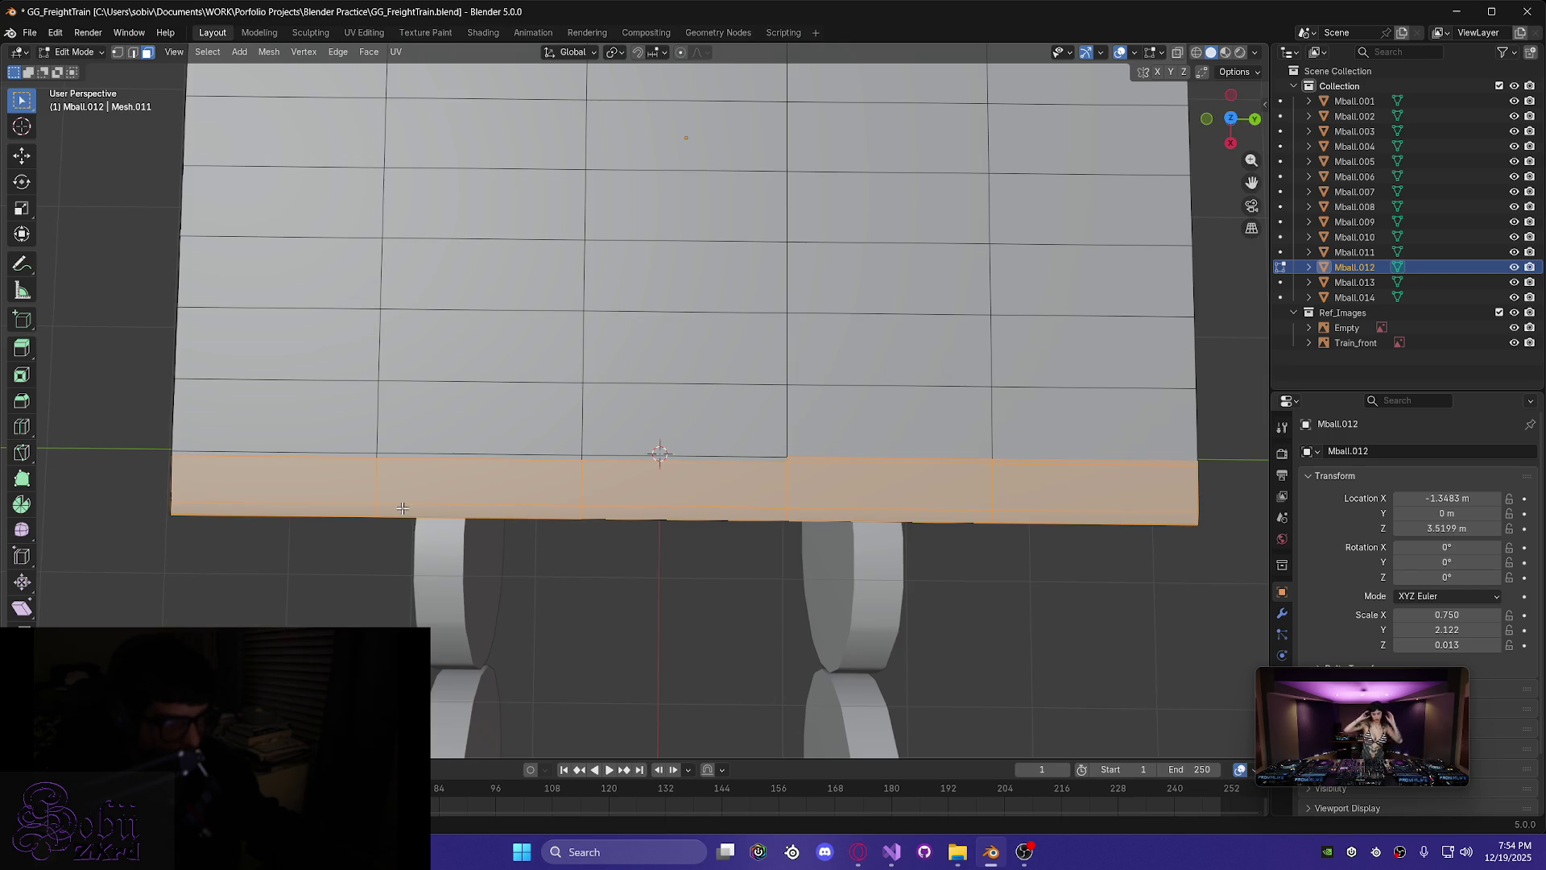
scroll(384, 502, "up", 4)
left_click(569, 524, "shift")
left_click(448, 525, "shift")
scroll(455, 522, "down", 3)
mouse_move(387, 545)
middle_mouse_down()
mouse_move(793, 511)
mouse_move(286, 332)
middle_mouse_up()
scroll(793, 511, "down", 3)
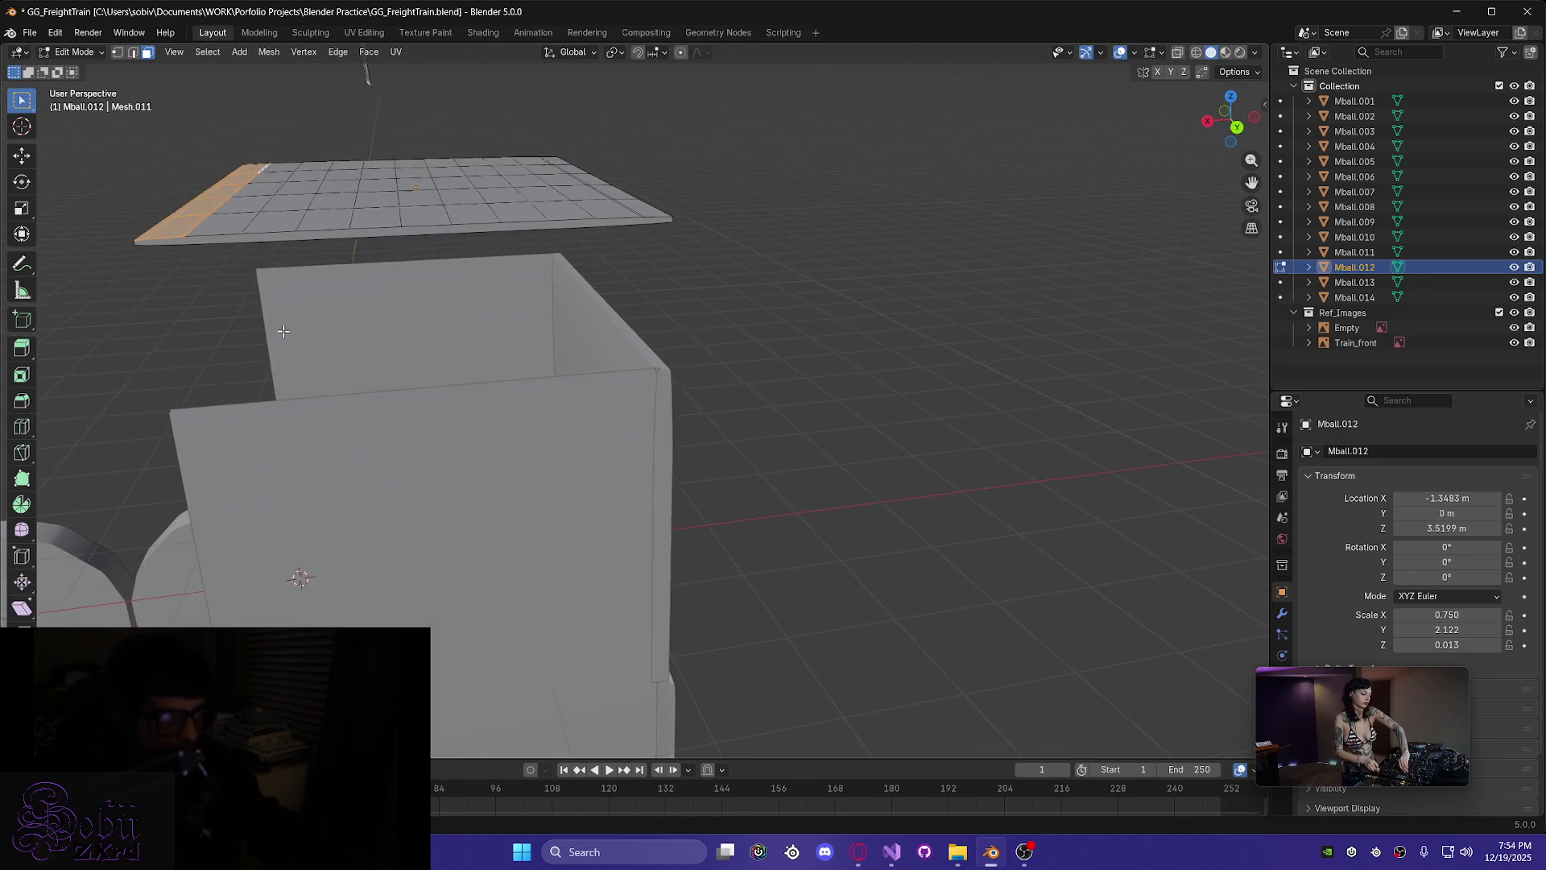
- Pick the thin bottom strip and lower face of the roof plate, viewing it from below
scroll(286, 332, "up", 5)
mouse_move(332, 540)
middle_mouse_down()
mouse_move(362, 535)
mouse_move(553, 374)
middle_mouse_up()
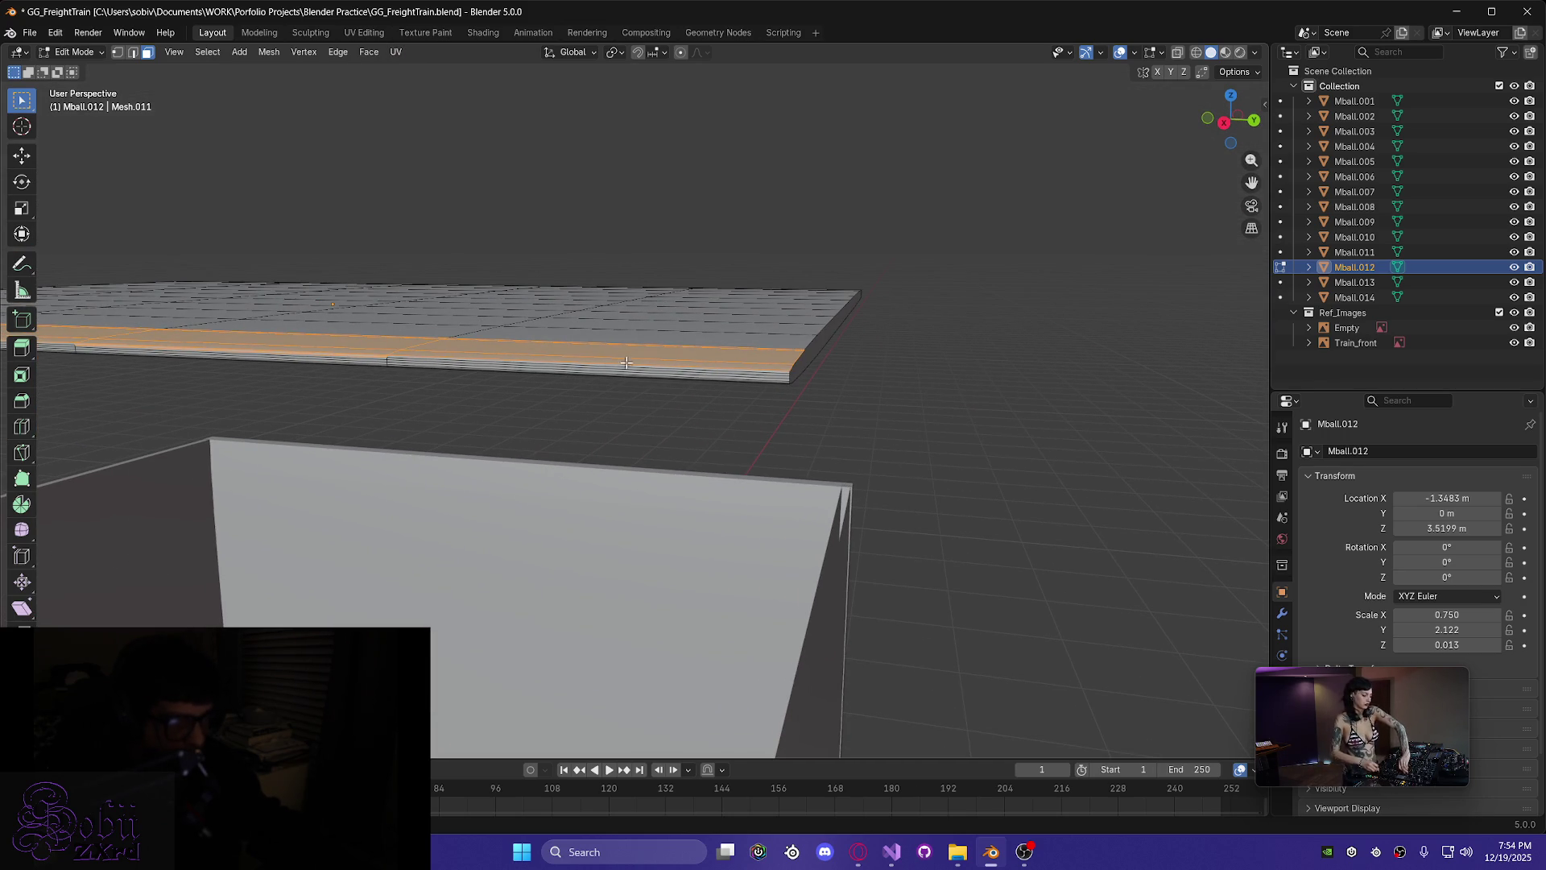
middle_click_drag(429, 415, 491, 408)
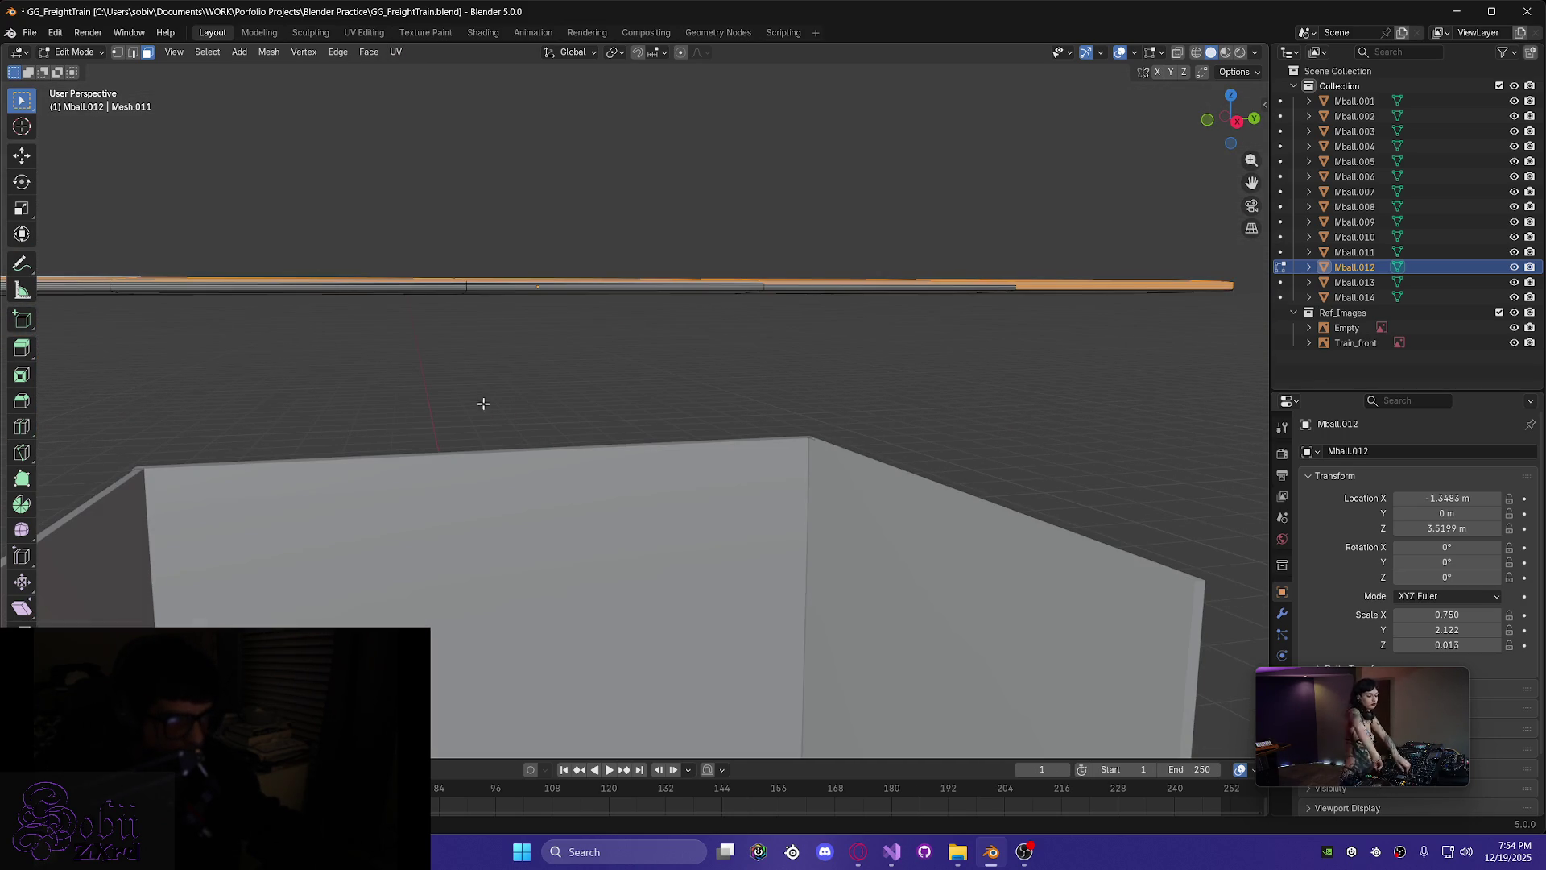
mouse_move(678, 391)
middle_mouse_down()
mouse_move(601, 411)
mouse_move(900, 377)
mouse_move(766, 421)
mouse_move(759, 410)
middle_mouse_up()
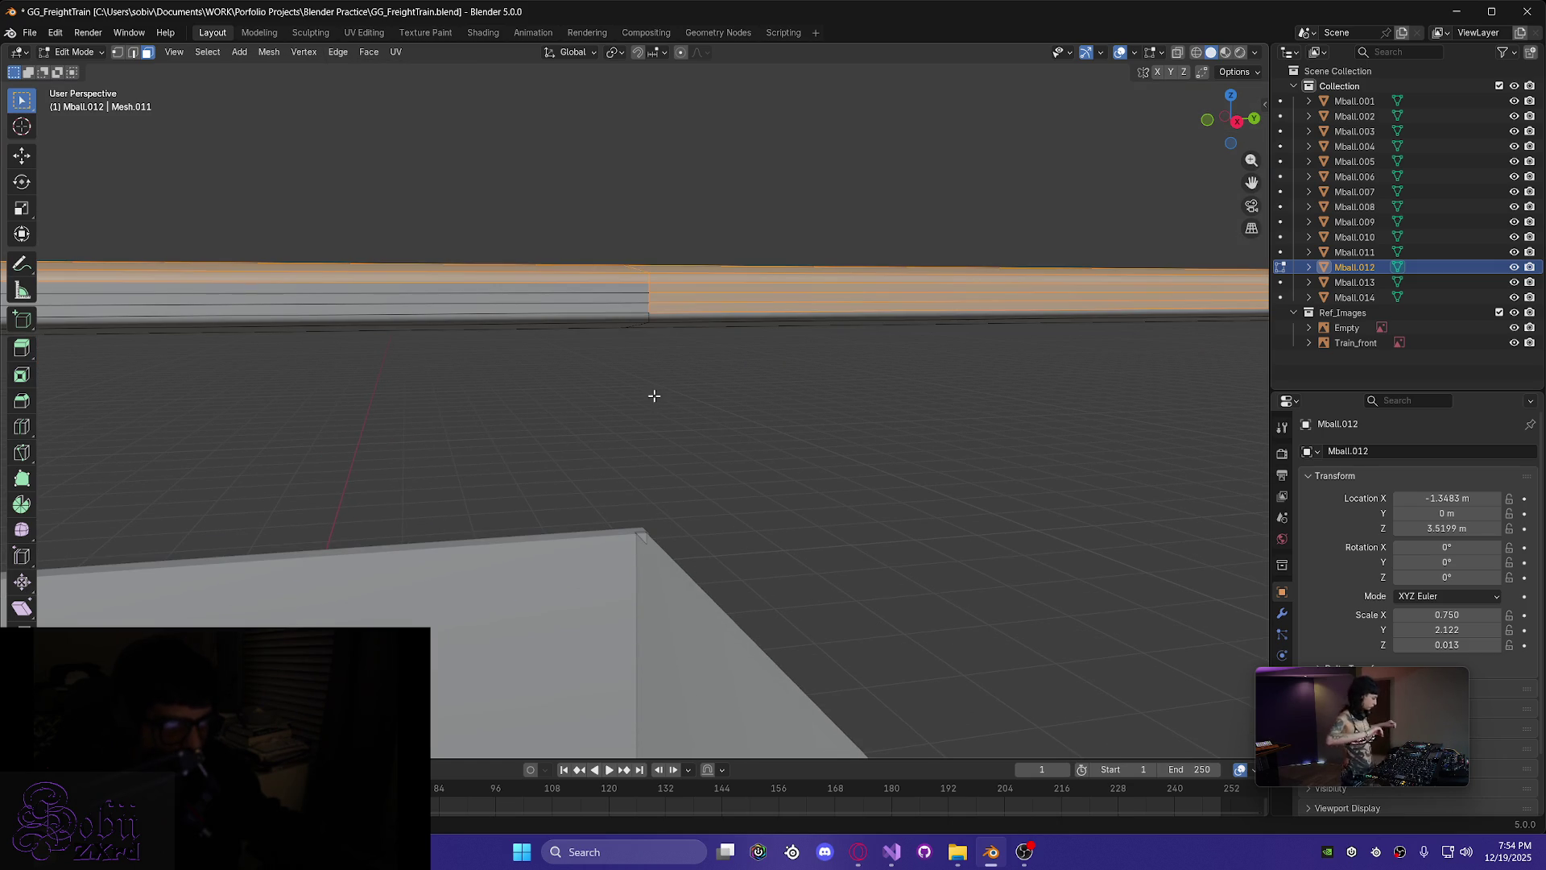
left_click(679, 316, "shift")
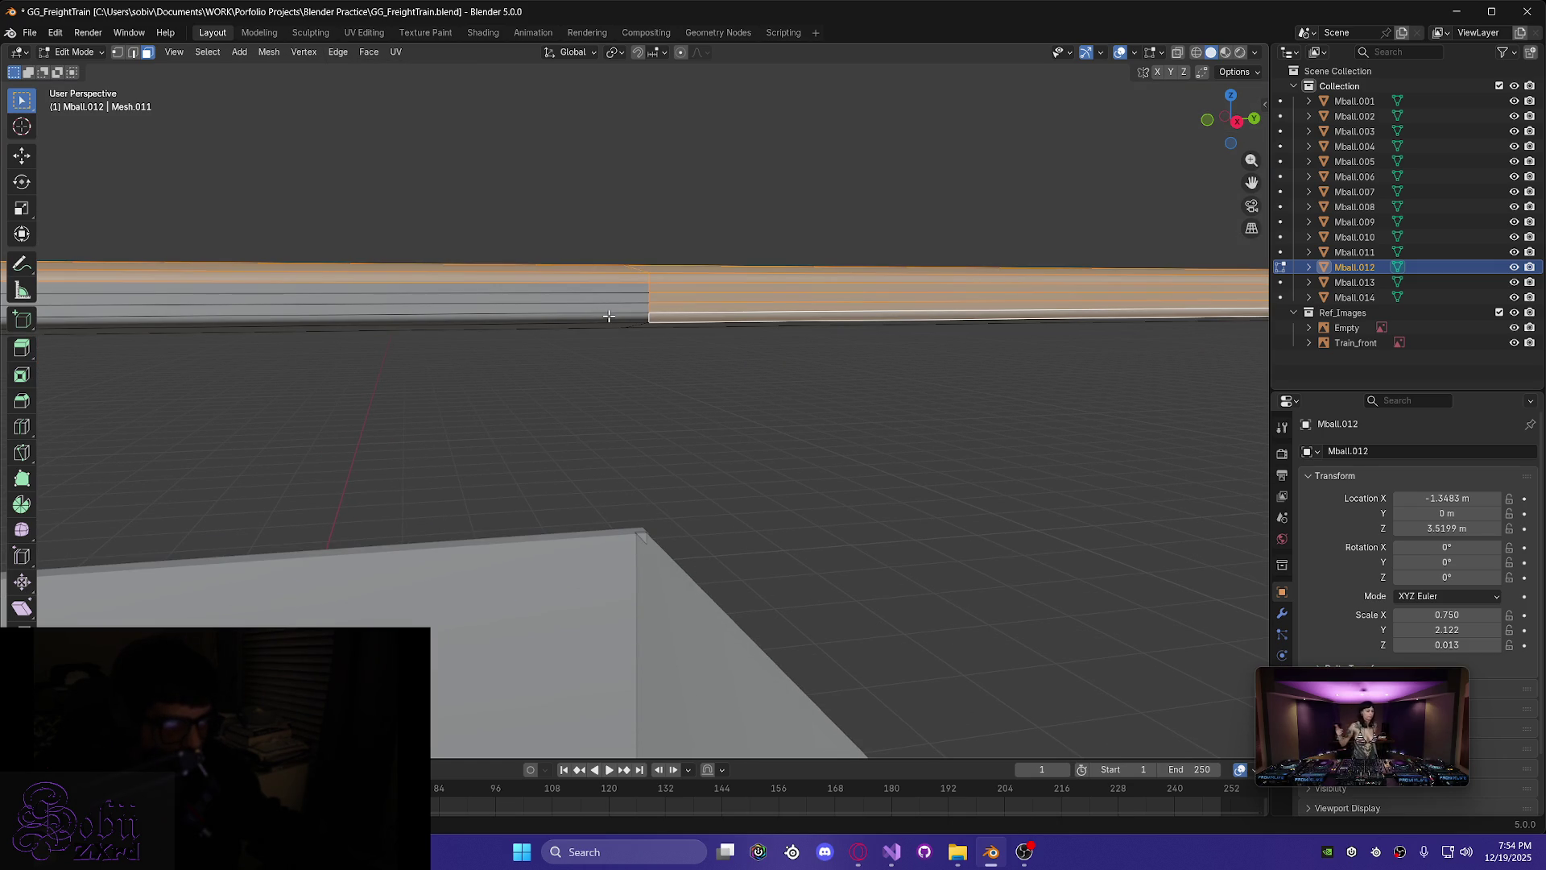
left_click(609, 316, "shift")
mouse_move(555, 342)
middle_mouse_down()
mouse_move(532, 357)
mouse_move(619, 409)
middle_mouse_up()
mouse_move(336, 442)
middle_mouse_down()
mouse_move(479, 599)
mouse_move(418, 471)
mouse_move(418, 501)
mouse_move(438, 476)
mouse_move(438, 494)
middle_mouse_up()
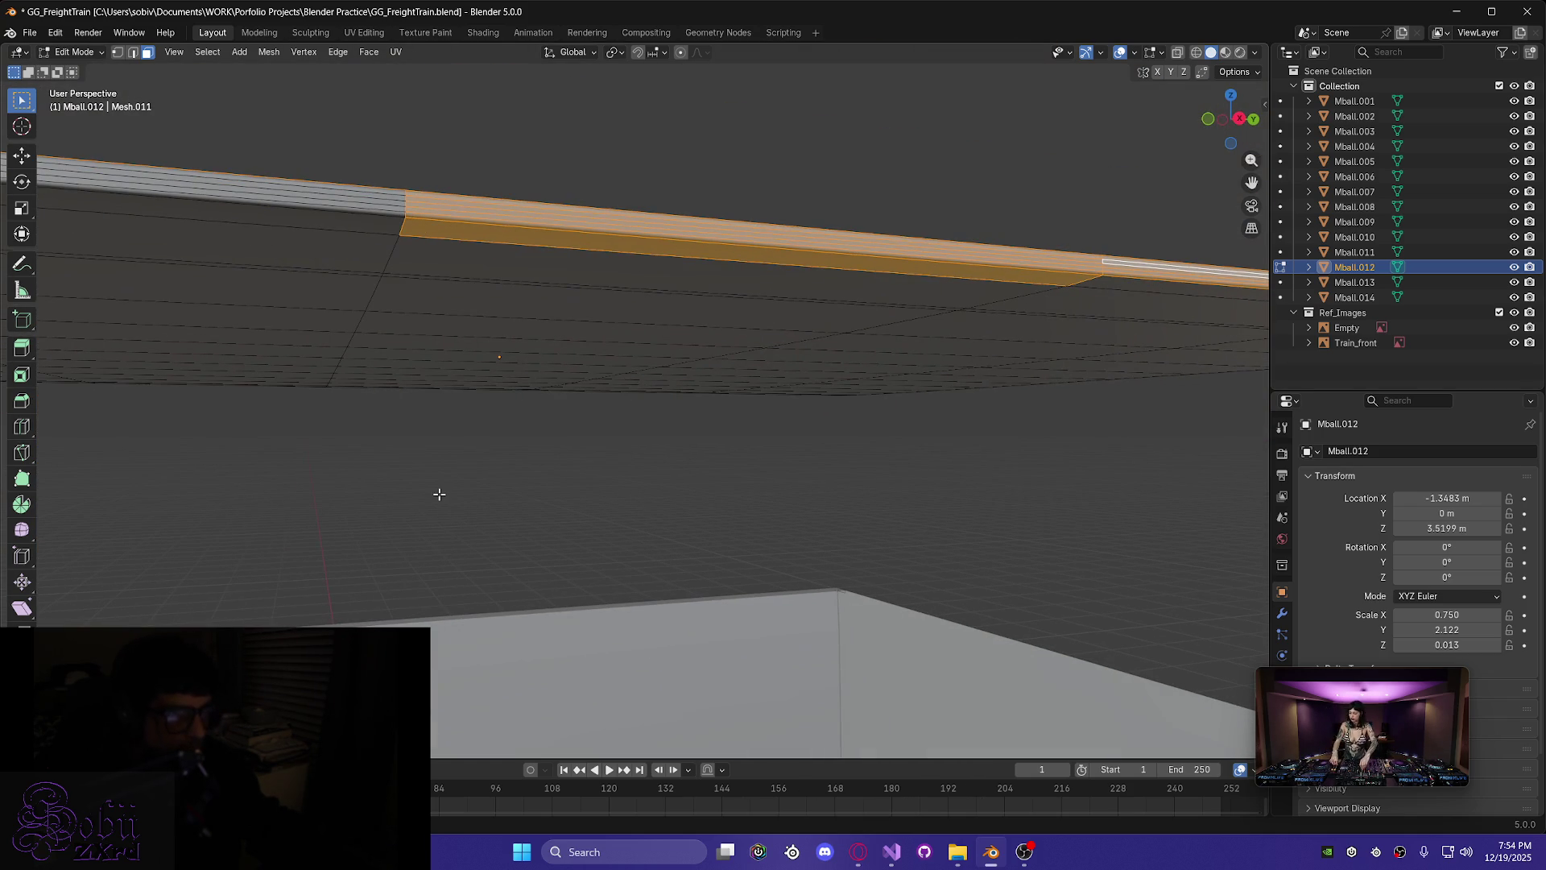
- Undo the thick lower face and reselect the whole thin roof plate
key("ctrl+z")
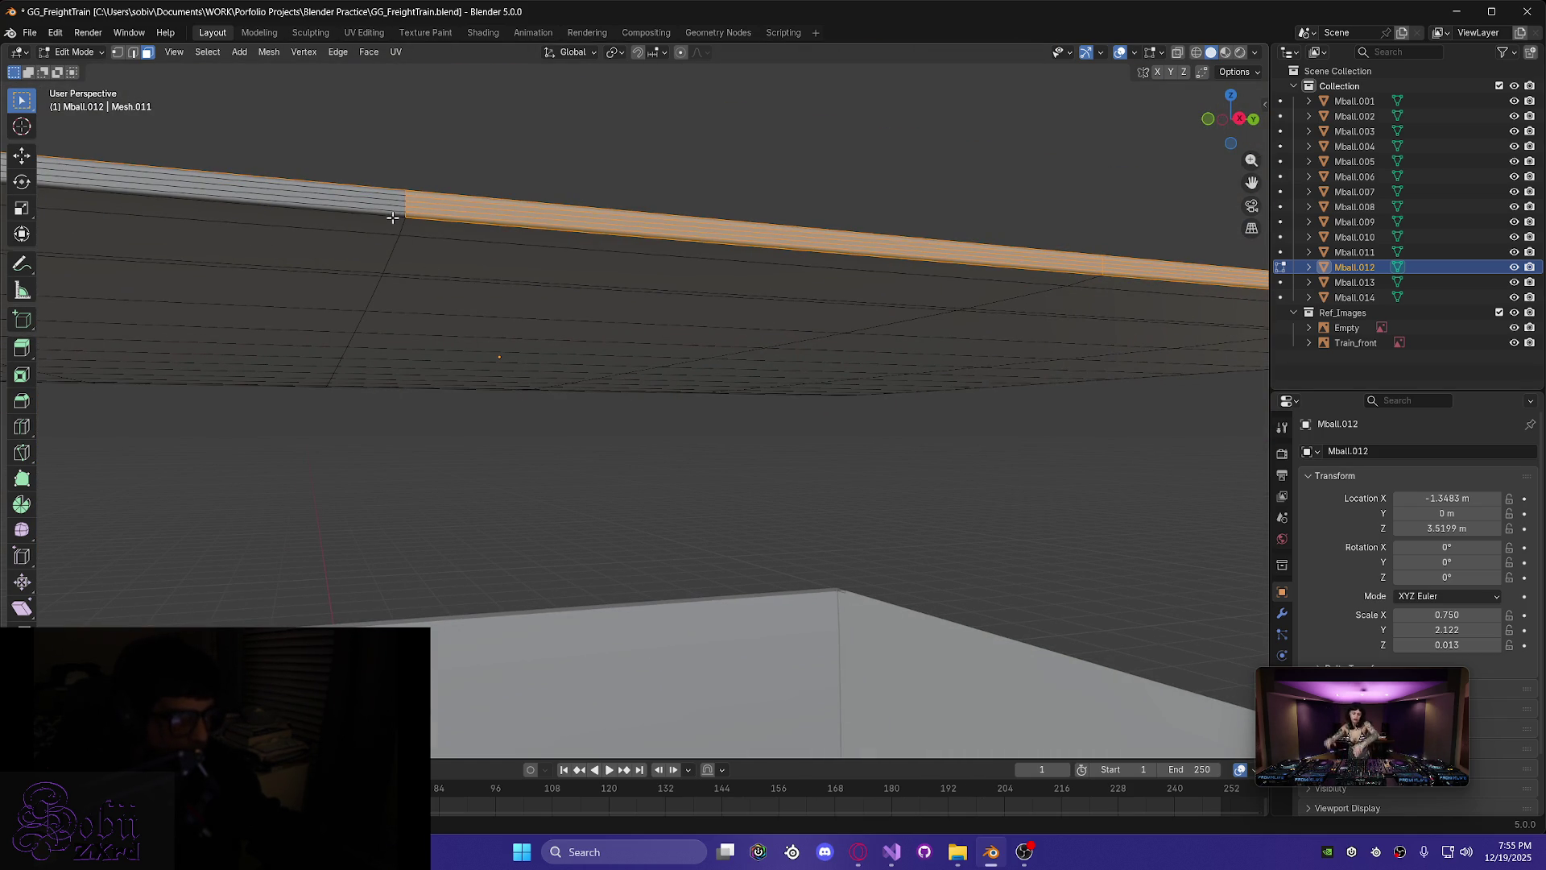
left_click(371, 195, "shift")
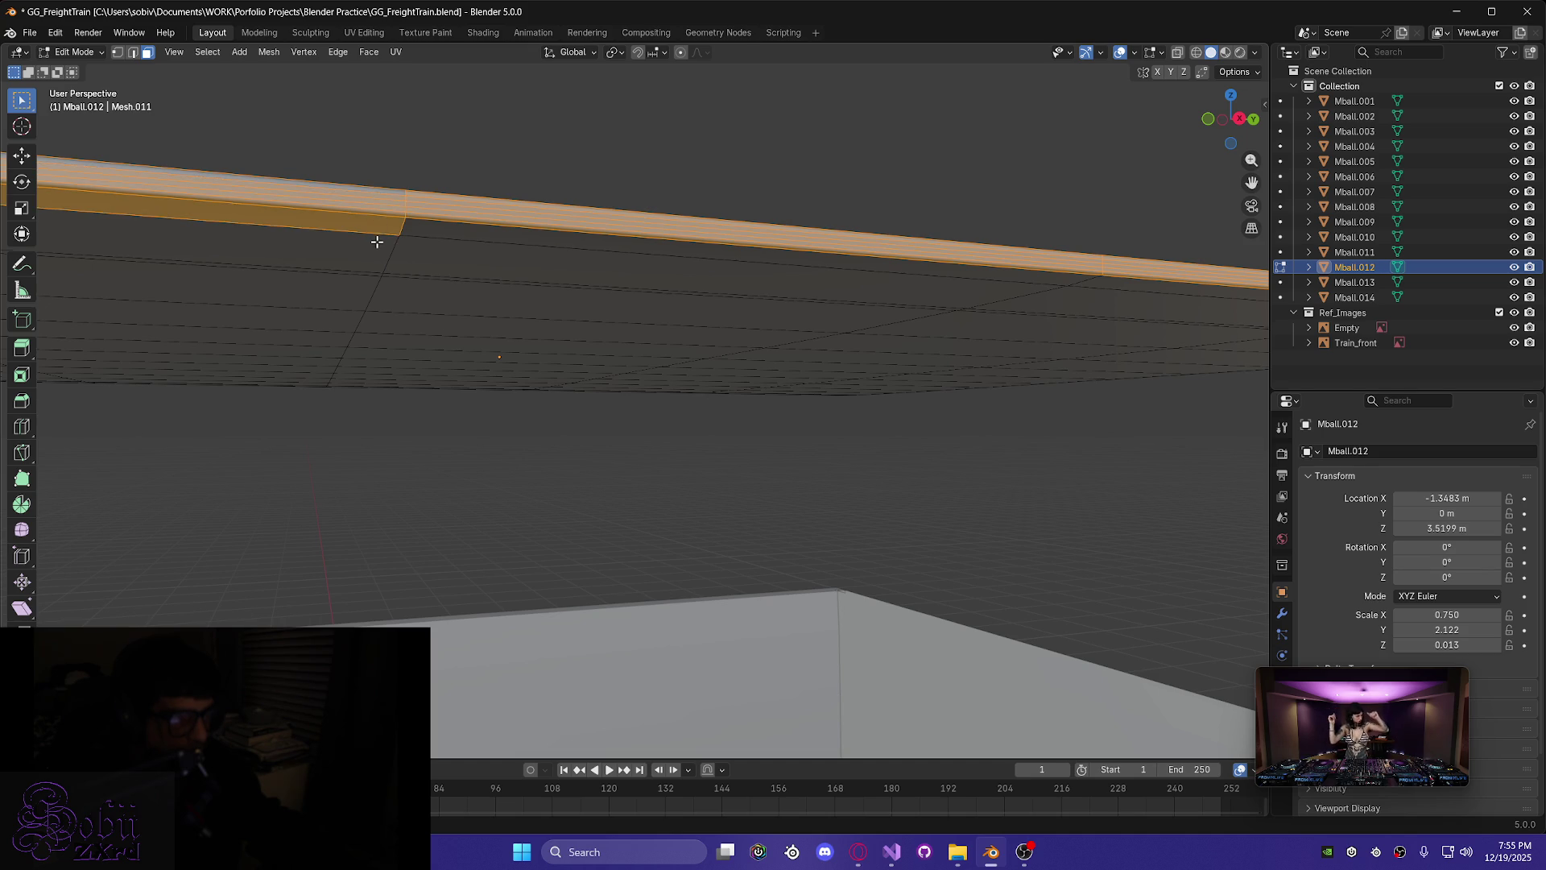
mouse_move(317, 316)
middle_mouse_down()
mouse_move(428, 432)
mouse_move(427, 473)
mouse_move(355, 534)
mouse_move(472, 496)
middle_mouse_up()
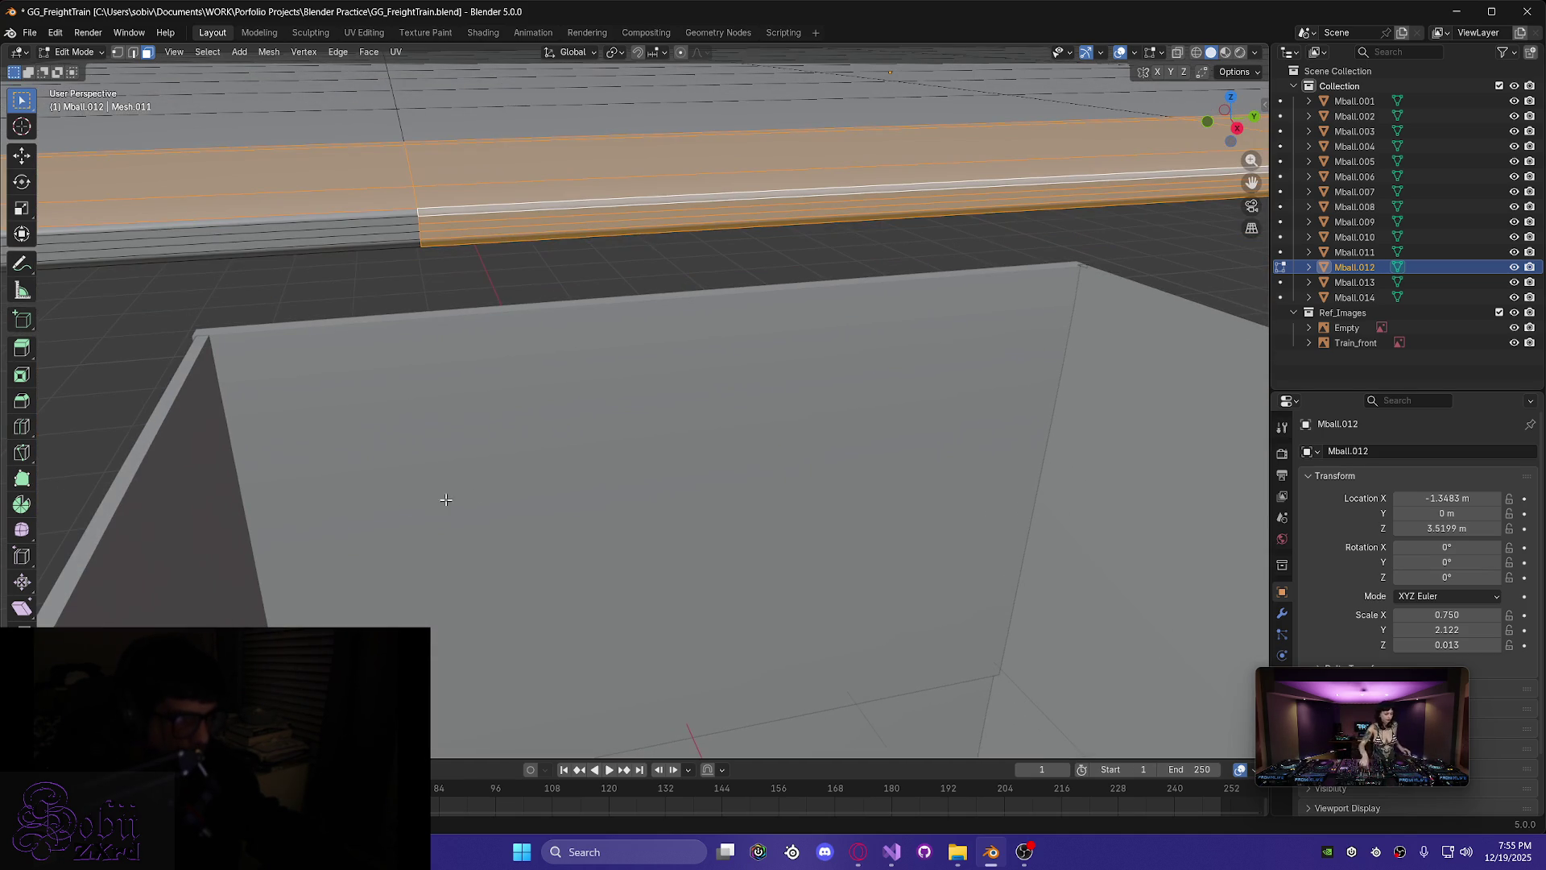
mouse_move(257, 307)
middle_mouse_down()
mouse_move(322, 269)
mouse_move(349, 421)
mouse_move(519, 536)
mouse_move(424, 490)
mouse_move(541, 580)
mouse_move(524, 551)
mouse_move(580, 615)
mouse_move(588, 562)
mouse_move(673, 597)
mouse_move(609, 649)
mouse_move(628, 673)
mouse_move(638, 615)
mouse_move(563, 563)
mouse_move(564, 513)
mouse_move(790, 580)
mouse_move(728, 542)
mouse_move(779, 531)
mouse_move(824, 590)
mouse_move(897, 537)
mouse_move(732, 535)
mouse_move(1006, 532)
mouse_move(825, 530)
mouse_move(846, 528)
mouse_move(677, 483)
mouse_move(656, 449)
mouse_move(874, 479)
middle_mouse_up()
scroll(1007, 532, "down", 4)
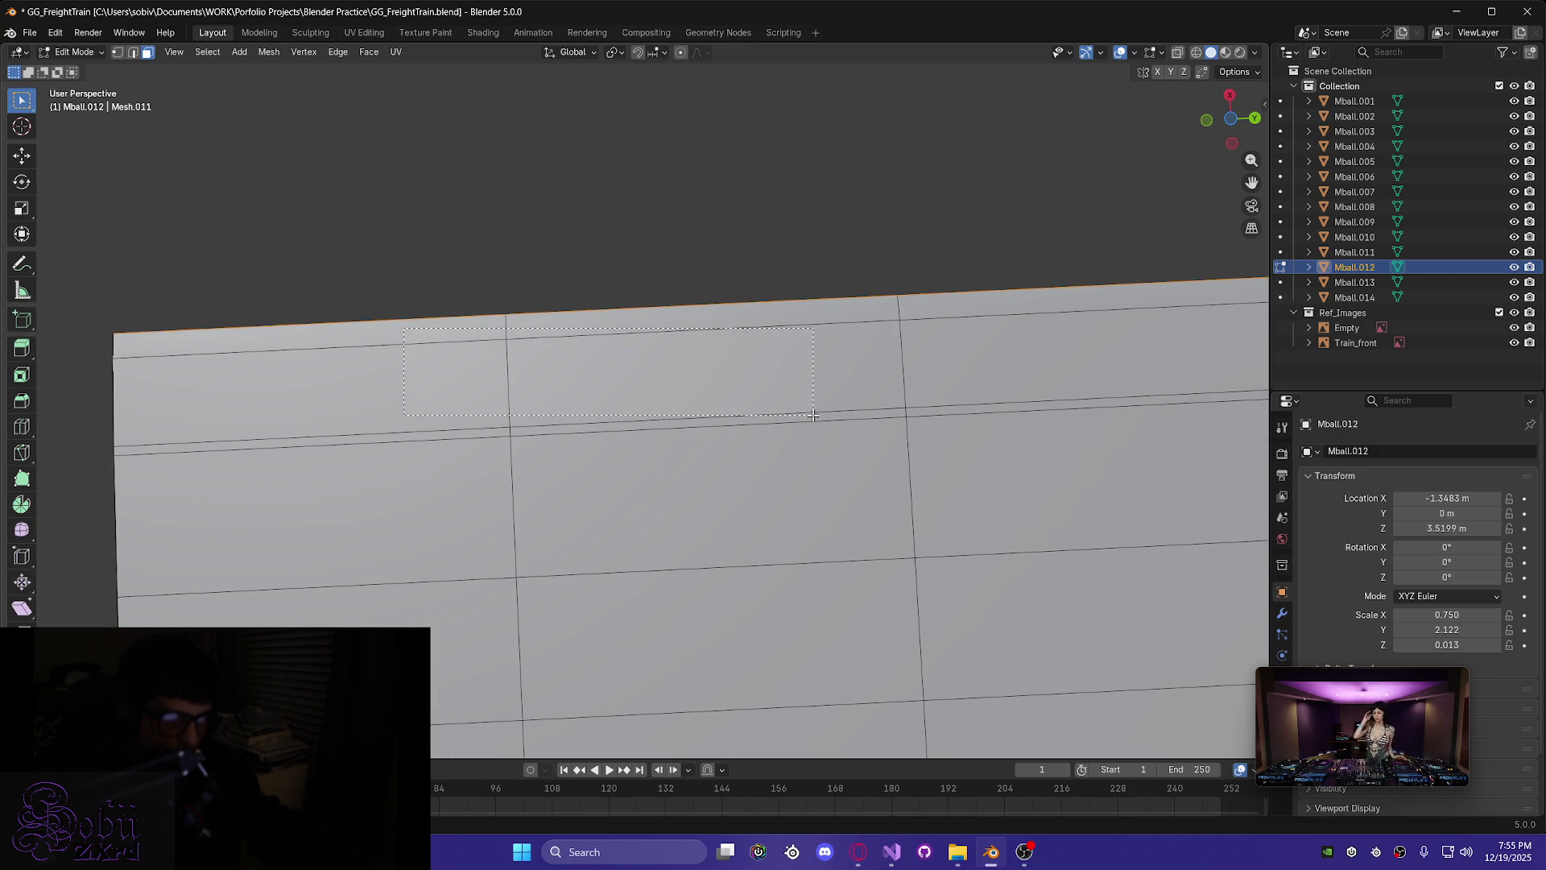
- Box-select the top and right rim faces along the roof plate's edge
left_click_drag(811, 415, 666, 417)
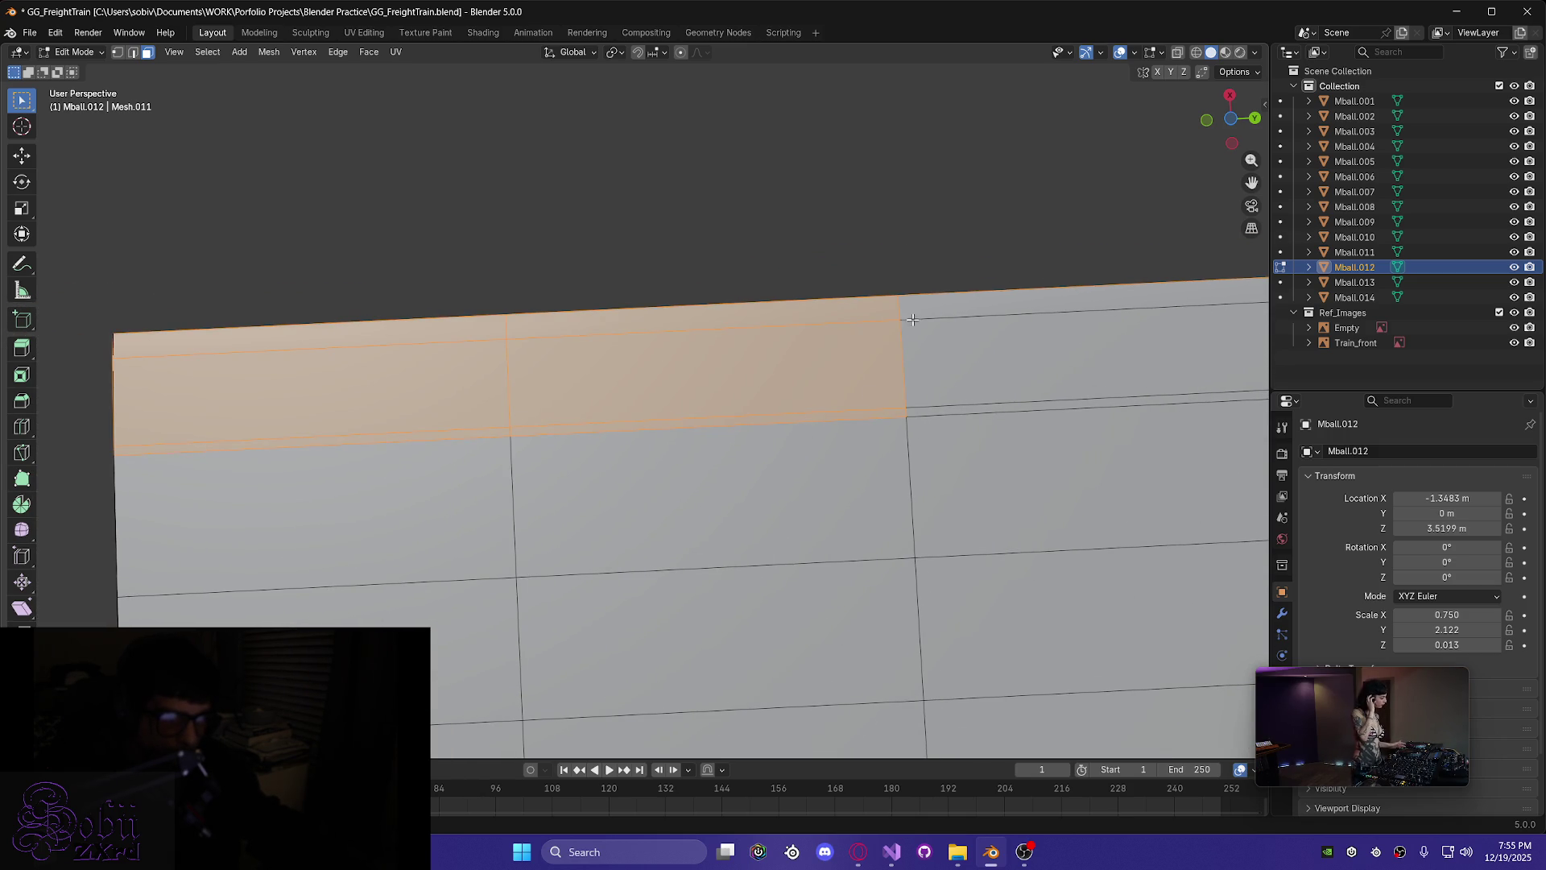
middle_click_drag(1062, 388, 777, 370)
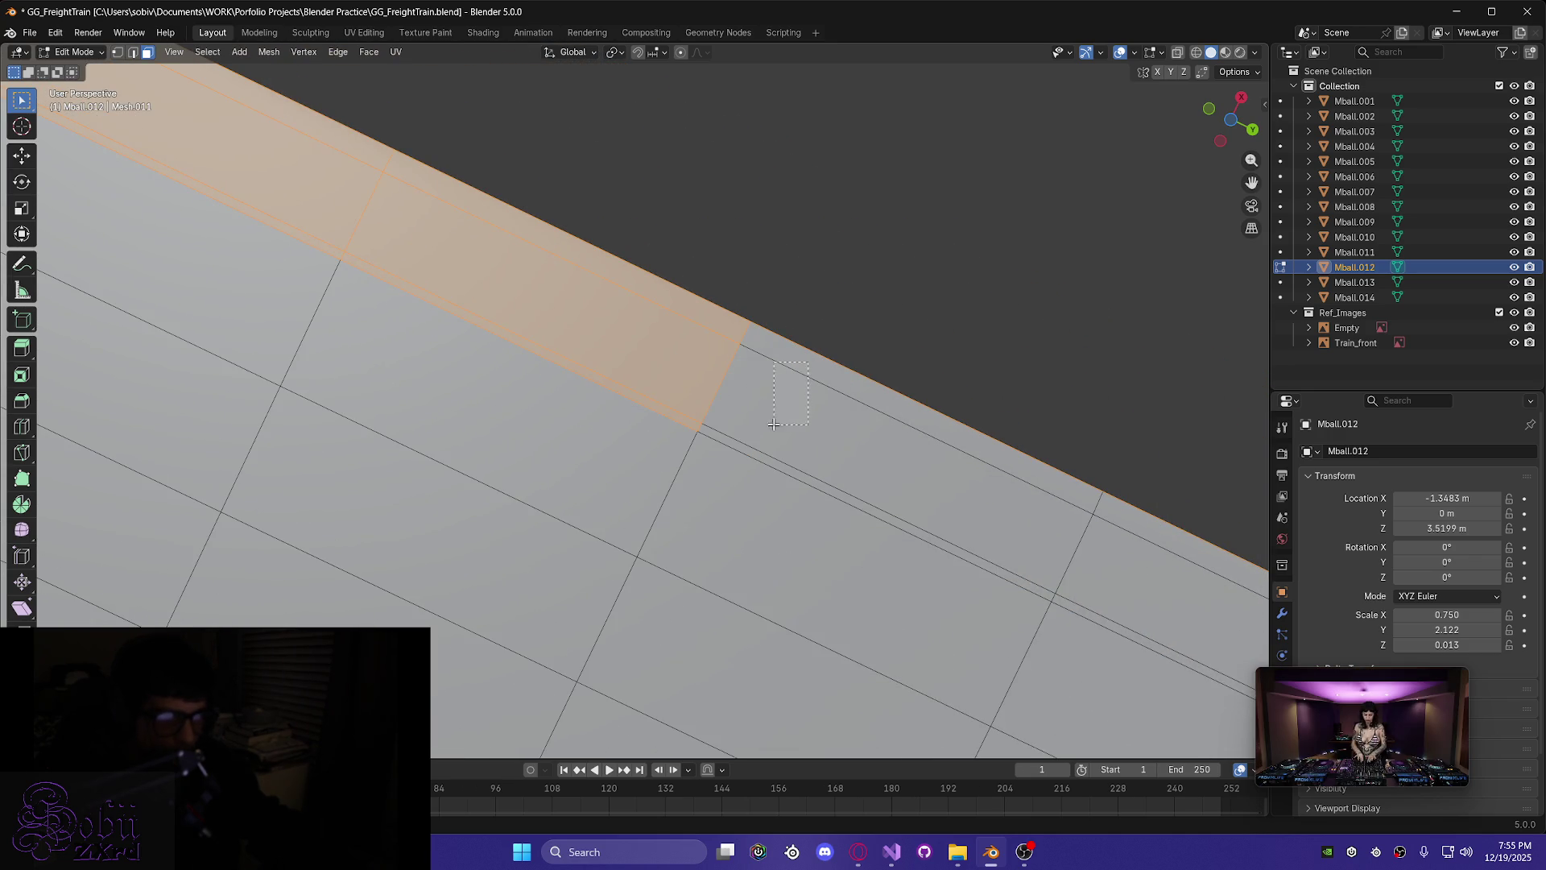
left_click_drag(761, 457, 837, 479, "shift")
middle_click_drag(918, 519, 770, 499)
left_click_drag(759, 521, 765, 528, "shift")
- Orbit and zoom around the cab to check the rim selection from above and below
mouse_move(932, 562)
middle_mouse_down()
mouse_move(994, 698)
mouse_move(985, 744)
middle_mouse_up()
mouse_move(1056, 651)
middle_mouse_down()
mouse_move(918, 615)
mouse_move(813, 668)
mouse_move(905, 687)
mouse_move(959, 725)
mouse_move(889, 602)
mouse_move(814, 210)
middle_mouse_up()
scroll(942, 283, "down", 6)
mouse_move(999, 454)
middle_mouse_down()
mouse_move(908, 451)
mouse_move(859, 473)
mouse_move(908, 462)
middle_mouse_up()
scroll(974, 389, "up", 5)
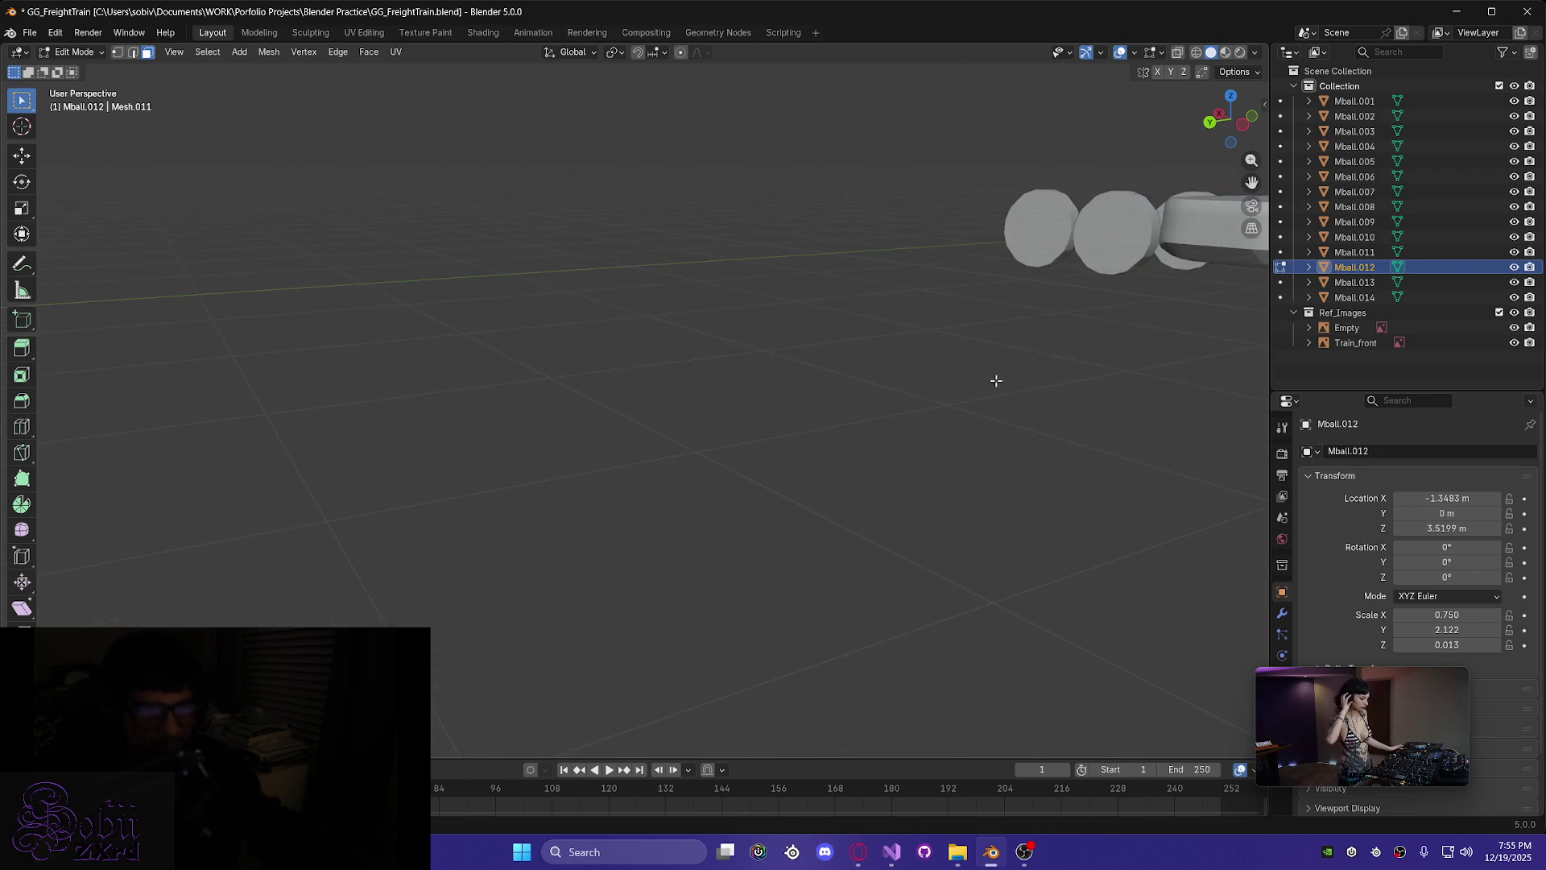
scroll(974, 389, "down", 5)
scroll(677, 494, "up", 7)
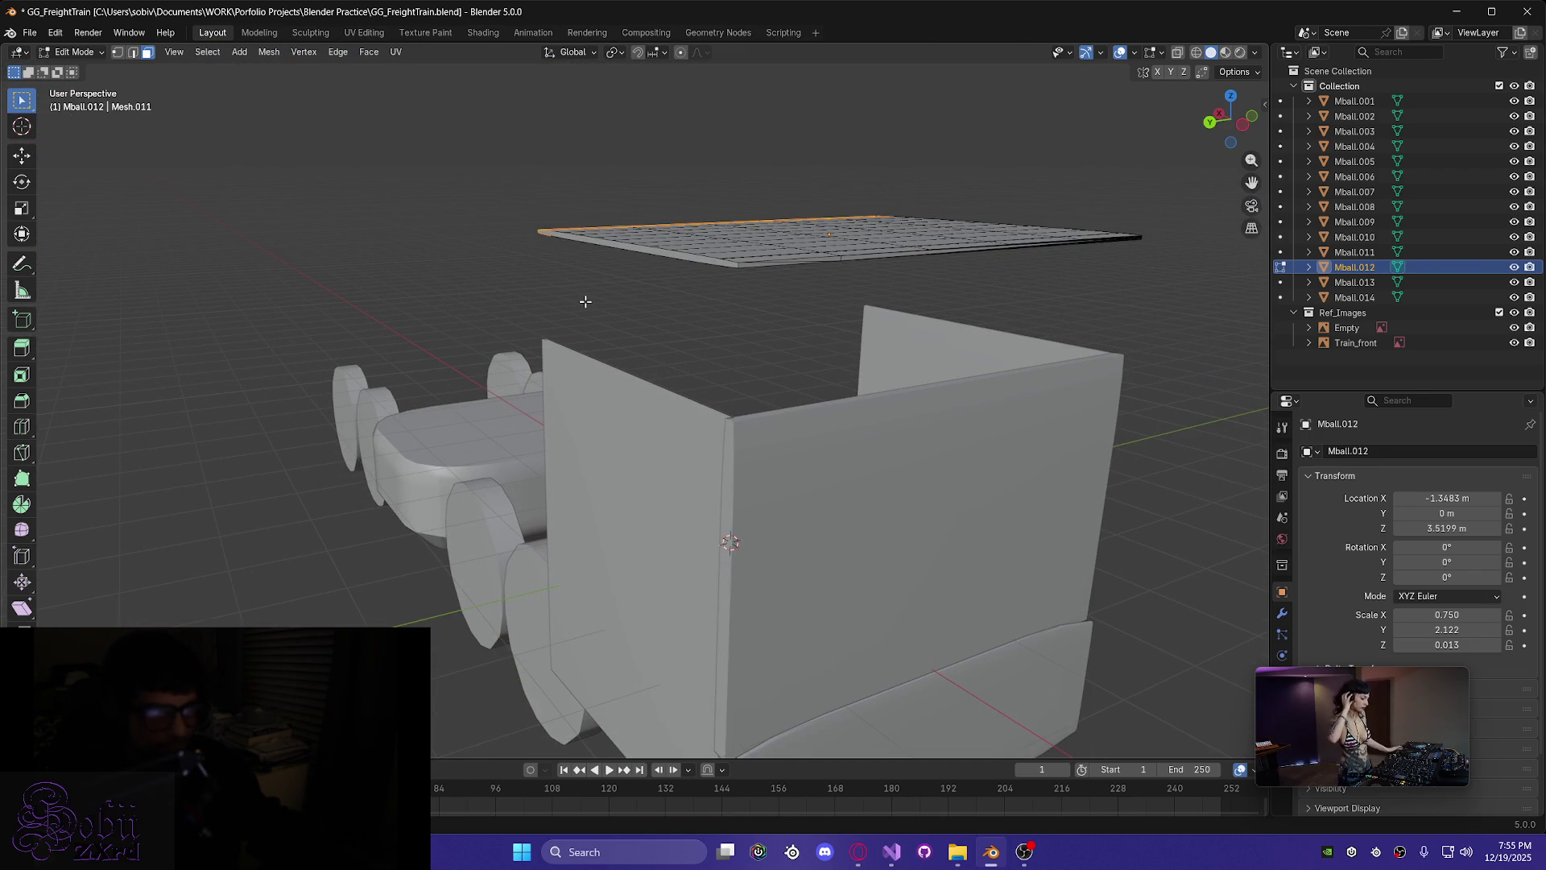
scroll(592, 294, "up", 6)
mouse_move(774, 402)
middle_mouse_down()
mouse_move(905, 424)
mouse_move(766, 346)
mouse_move(839, 370)
mouse_move(967, 307)
mouse_move(994, 379)
middle_mouse_up()
scroll(994, 379, "down", 5)
mouse_move(939, 511)
middle_mouse_down()
mouse_move(945, 438)
mouse_move(911, 524)
mouse_move(939, 504)
middle_mouse_up()
scroll(944, 501, "up", 3)
mouse_move(799, 499)
middle_mouse_down()
mouse_move(828, 487)
mouse_move(822, 528)
middle_mouse_up()
scroll(822, 529, "down", 3)
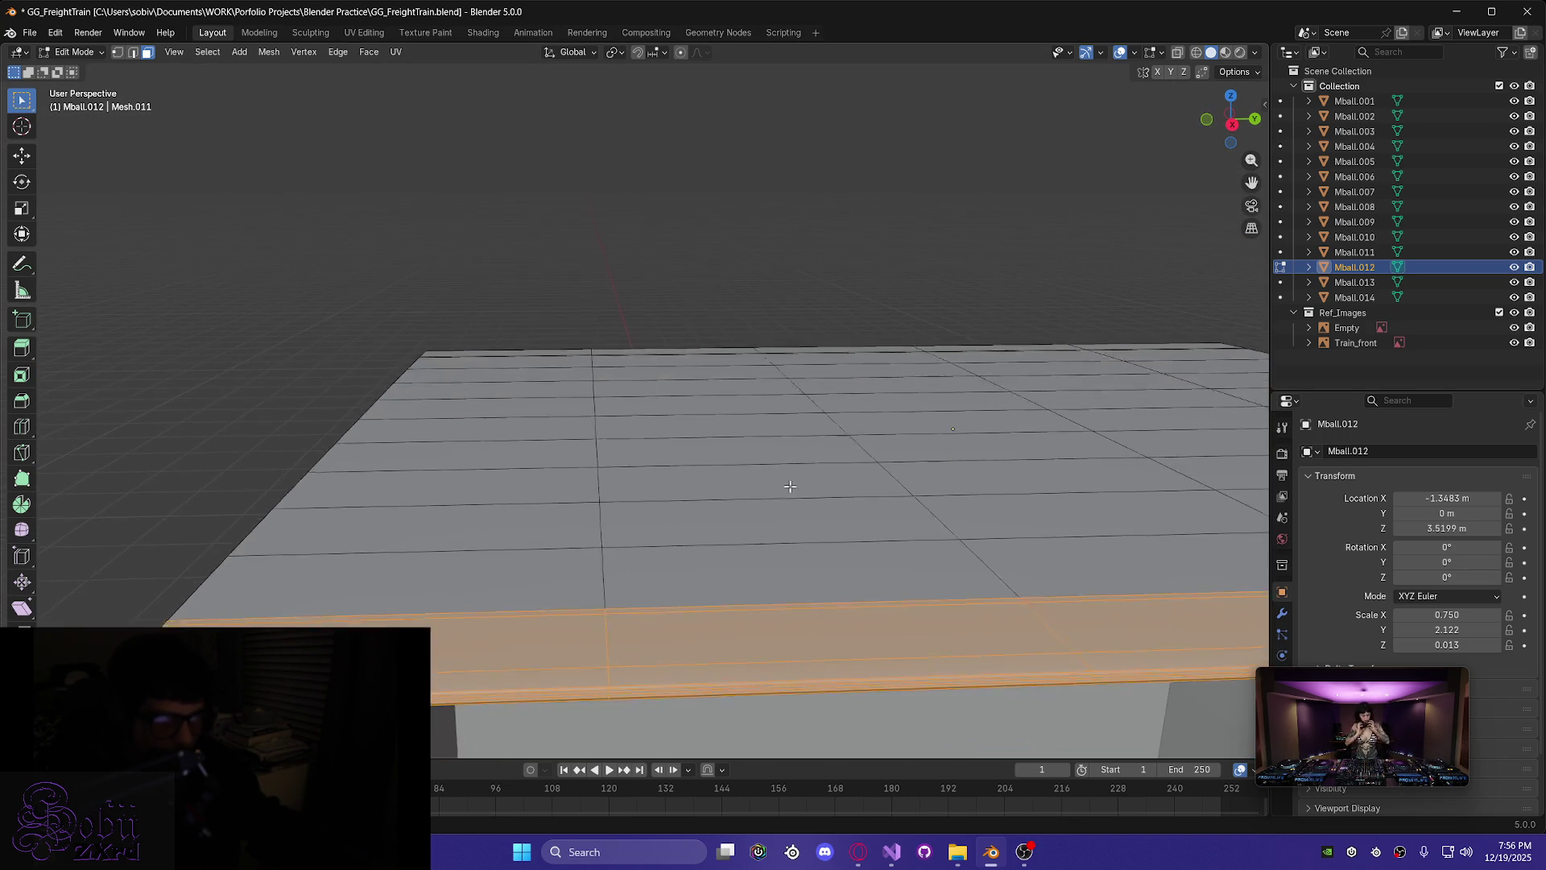
- Delete the selected rim faces of Mball.012 and inspect the plate's top
key("x")
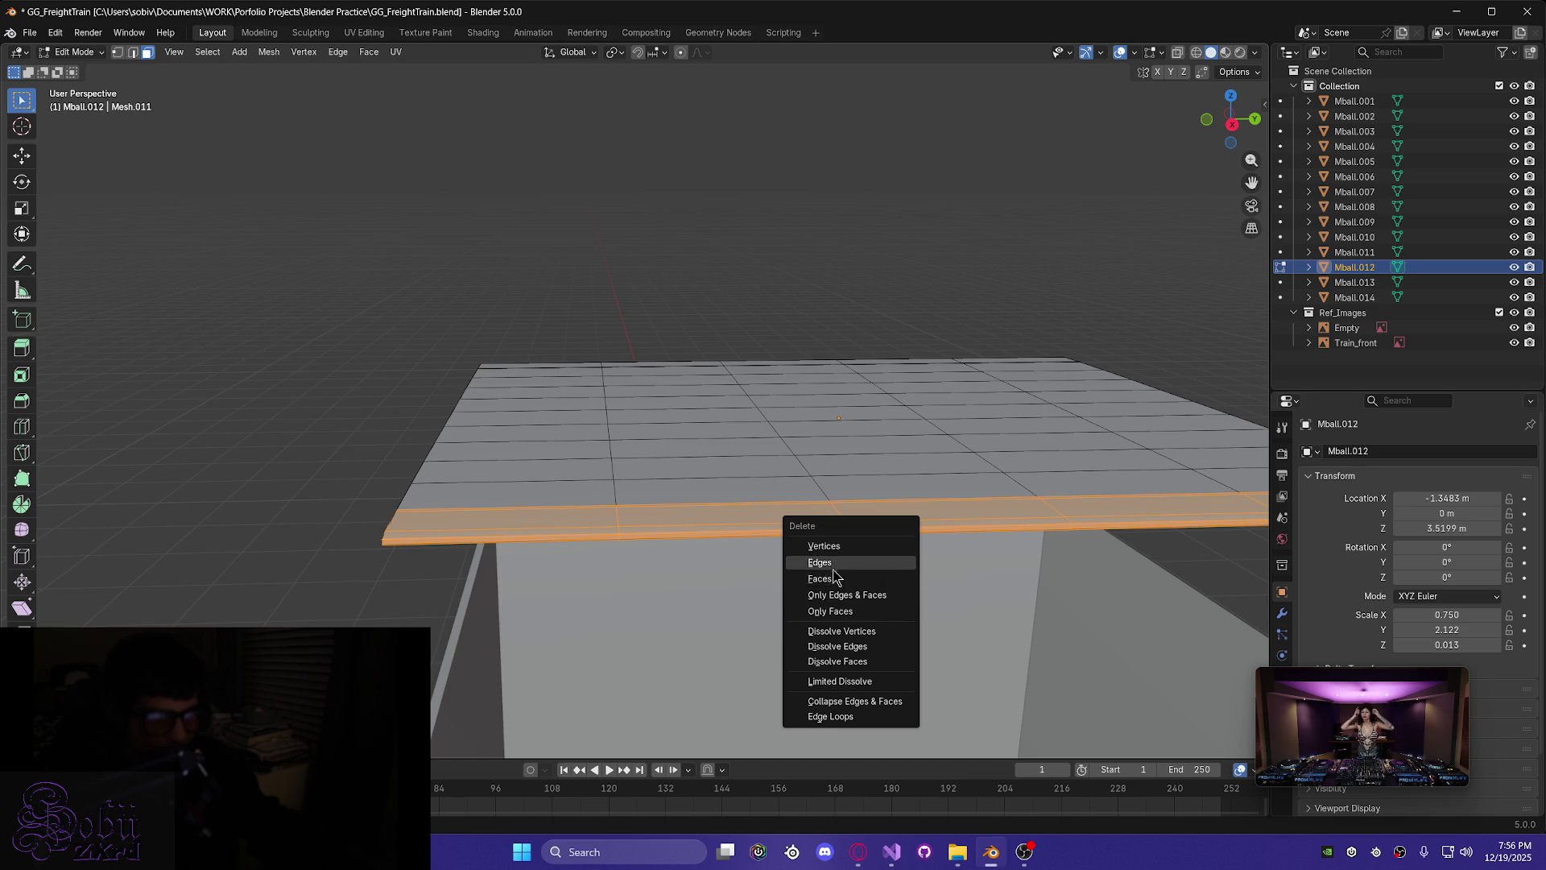
left_click(830, 579)
middle_click_drag(830, 580, 819, 567)
middle_click_drag(401, 503, 587, 524)
scroll(766, 397, "up", 3)
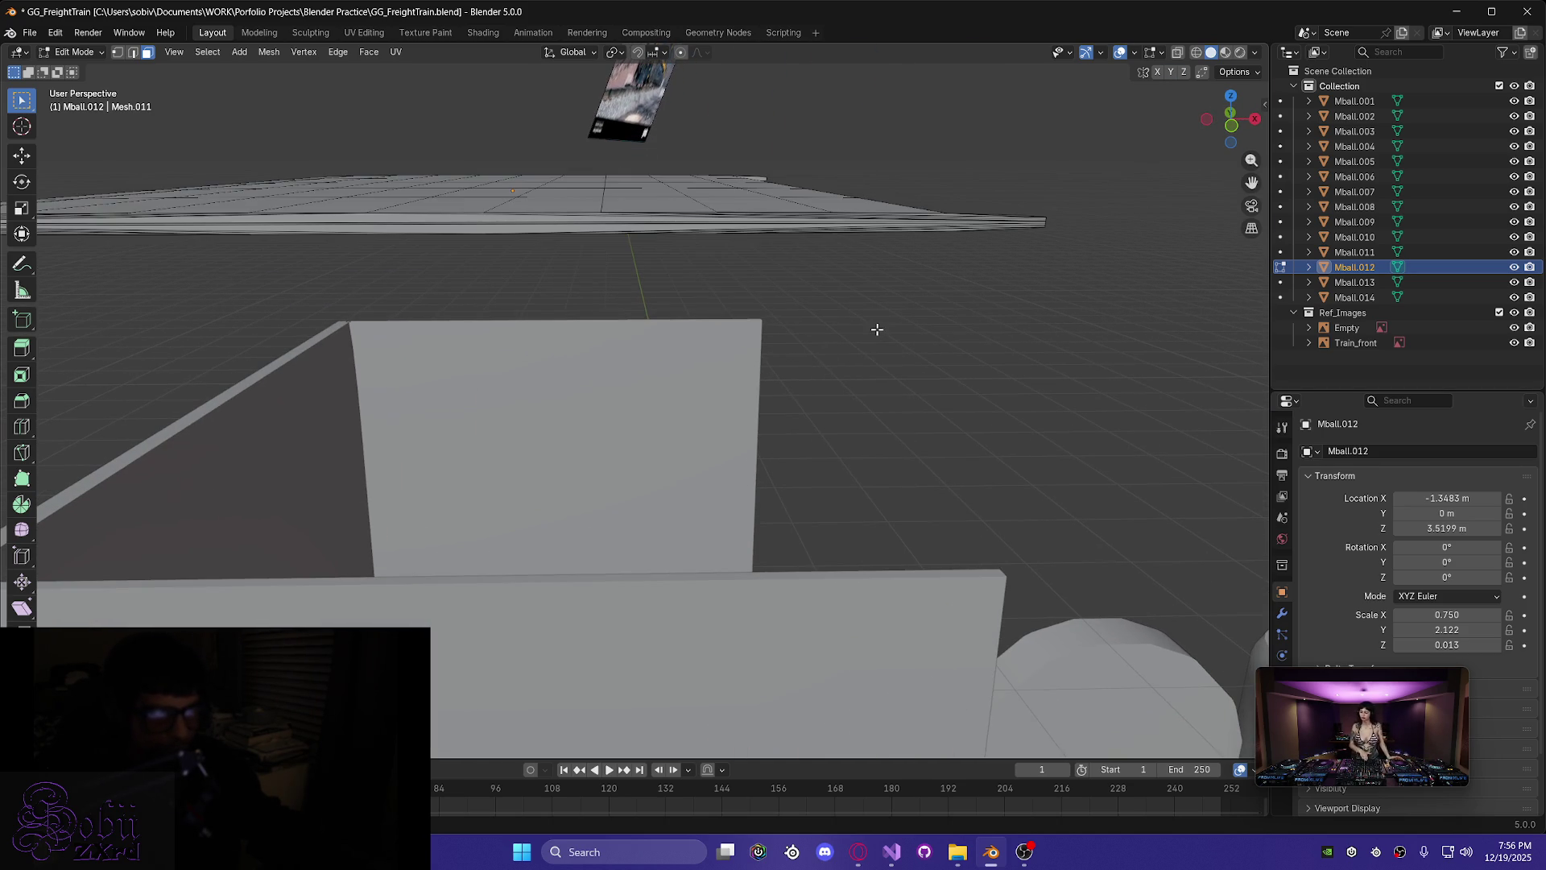
scroll(805, 328, "up", 3)
mouse_move(828, 258)
middle_mouse_down()
mouse_move(749, 501)
mouse_move(717, 400)
mouse_move(693, 421)
mouse_move(733, 352)
mouse_move(763, 346)
mouse_move(752, 400)
mouse_move(708, 382)
mouse_move(753, 380)
mouse_move(712, 266)
middle_mouse_up()
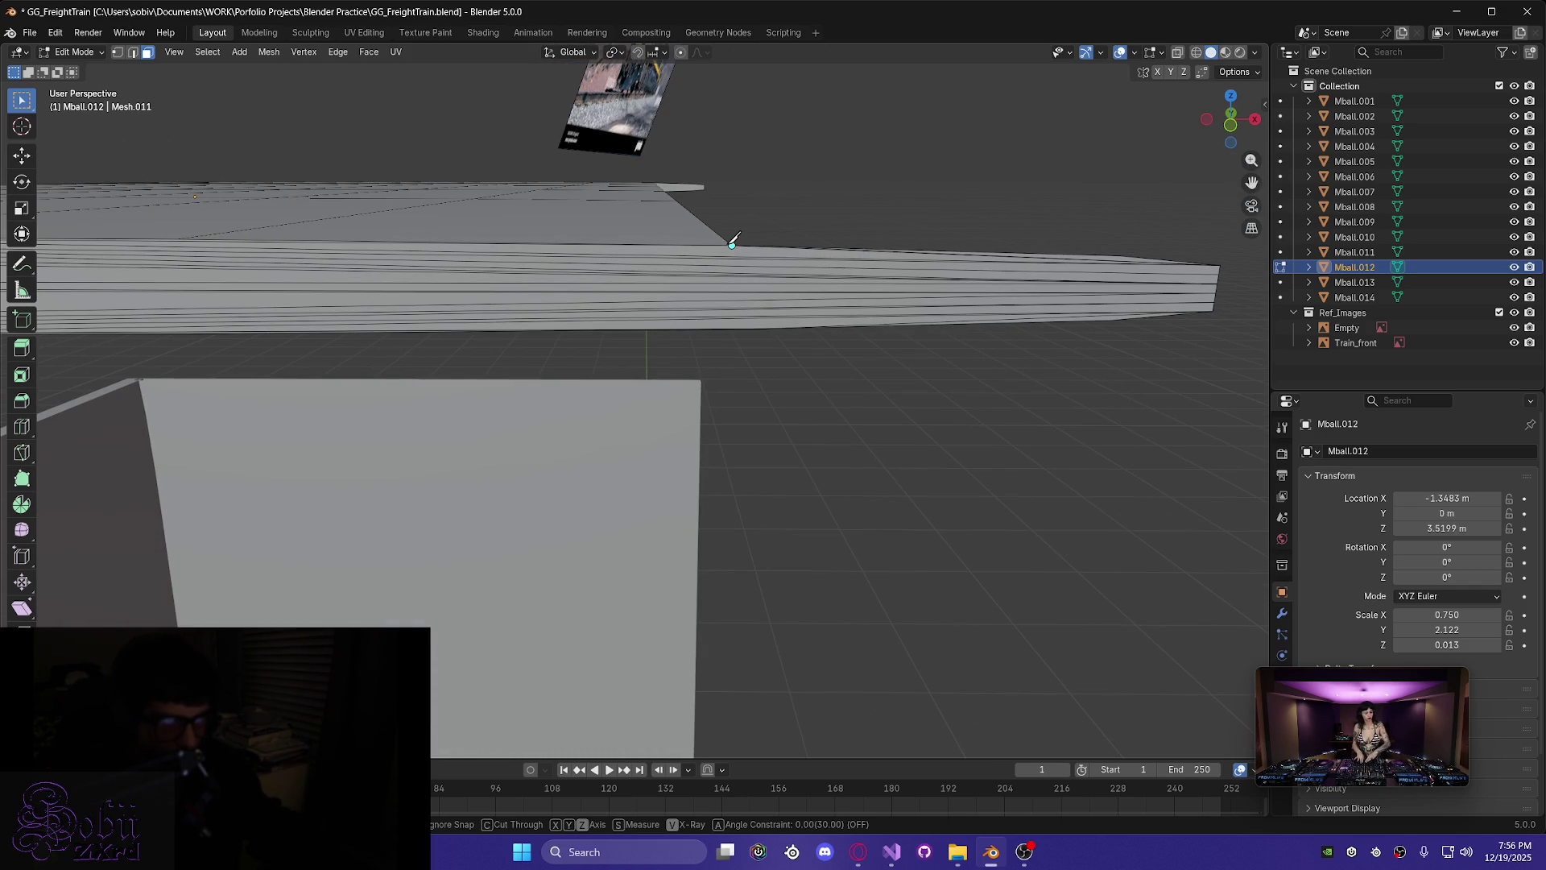
- Knife-cut the rim vertically from its corner vertex and delete the rim faces beyond the cut
left_click(732, 244)
key("z")
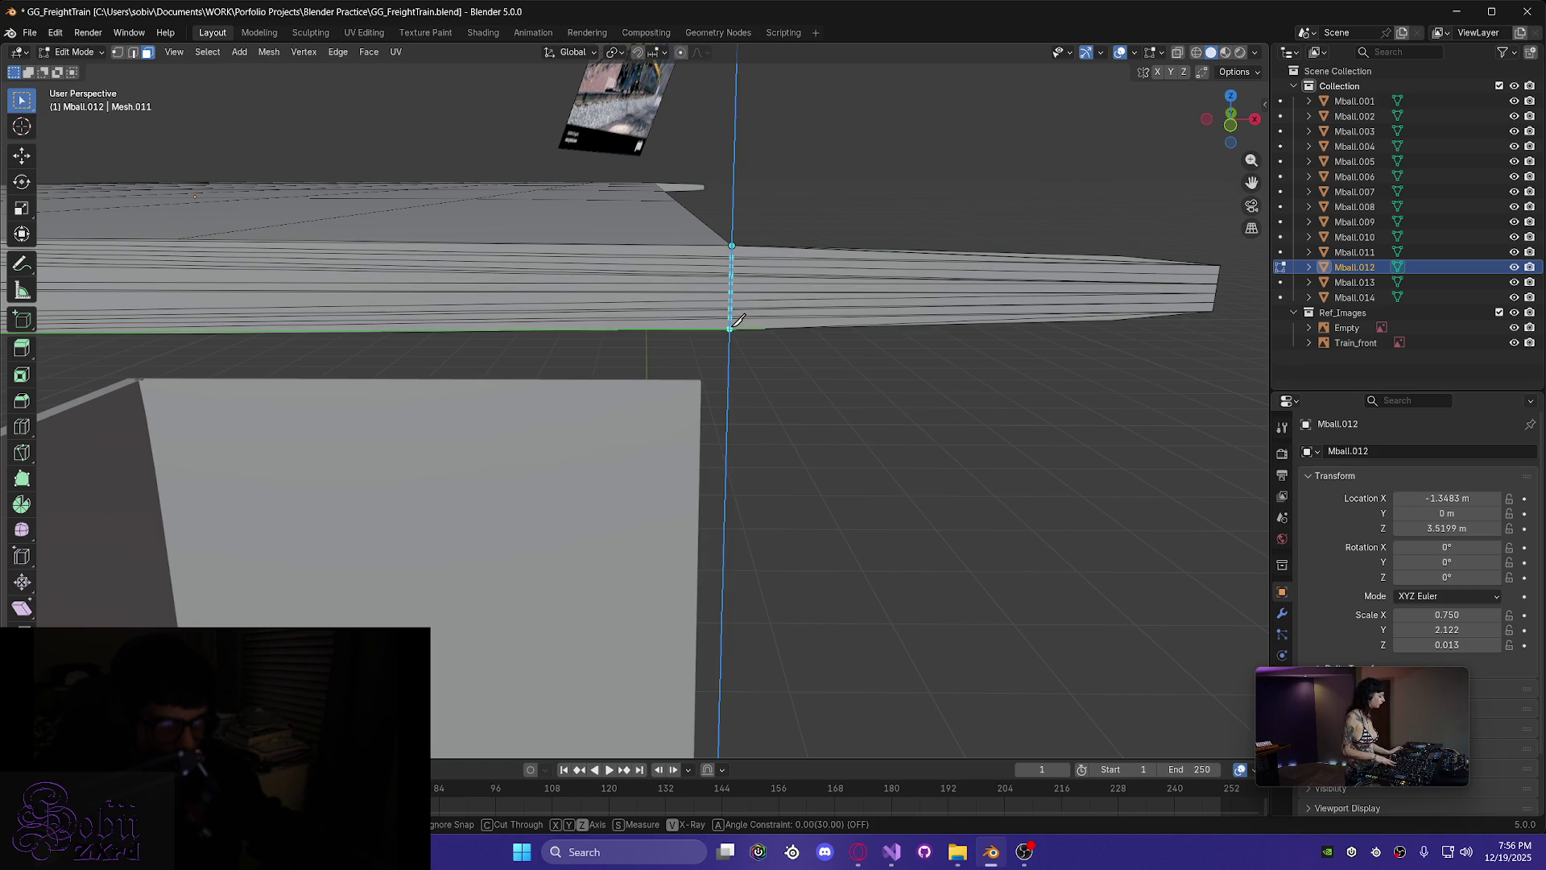
middle_click_drag(746, 373, 774, 454)
key("Return")
mouse_move(800, 516)
middle_mouse_down()
mouse_move(621, 476)
mouse_move(680, 480)
mouse_move(704, 505)
mouse_move(869, 473)
middle_mouse_up()
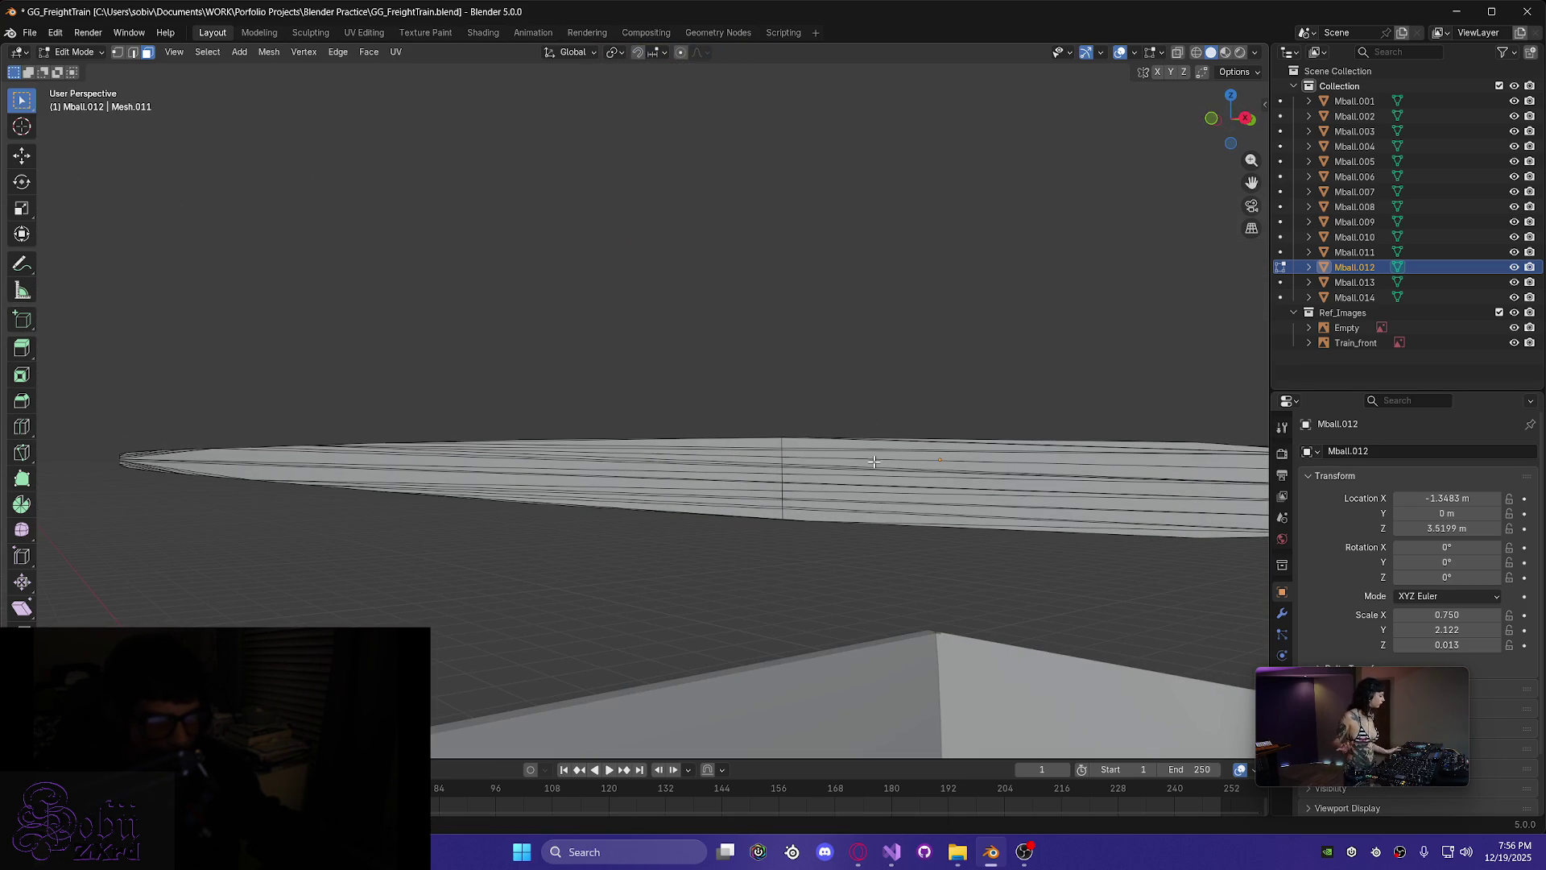
left_click_drag(950, 556, 950, 556)
mouse_move(950, 557)
middle_mouse_down()
mouse_move(1094, 618)
mouse_move(1046, 535)
middle_mouse_up()
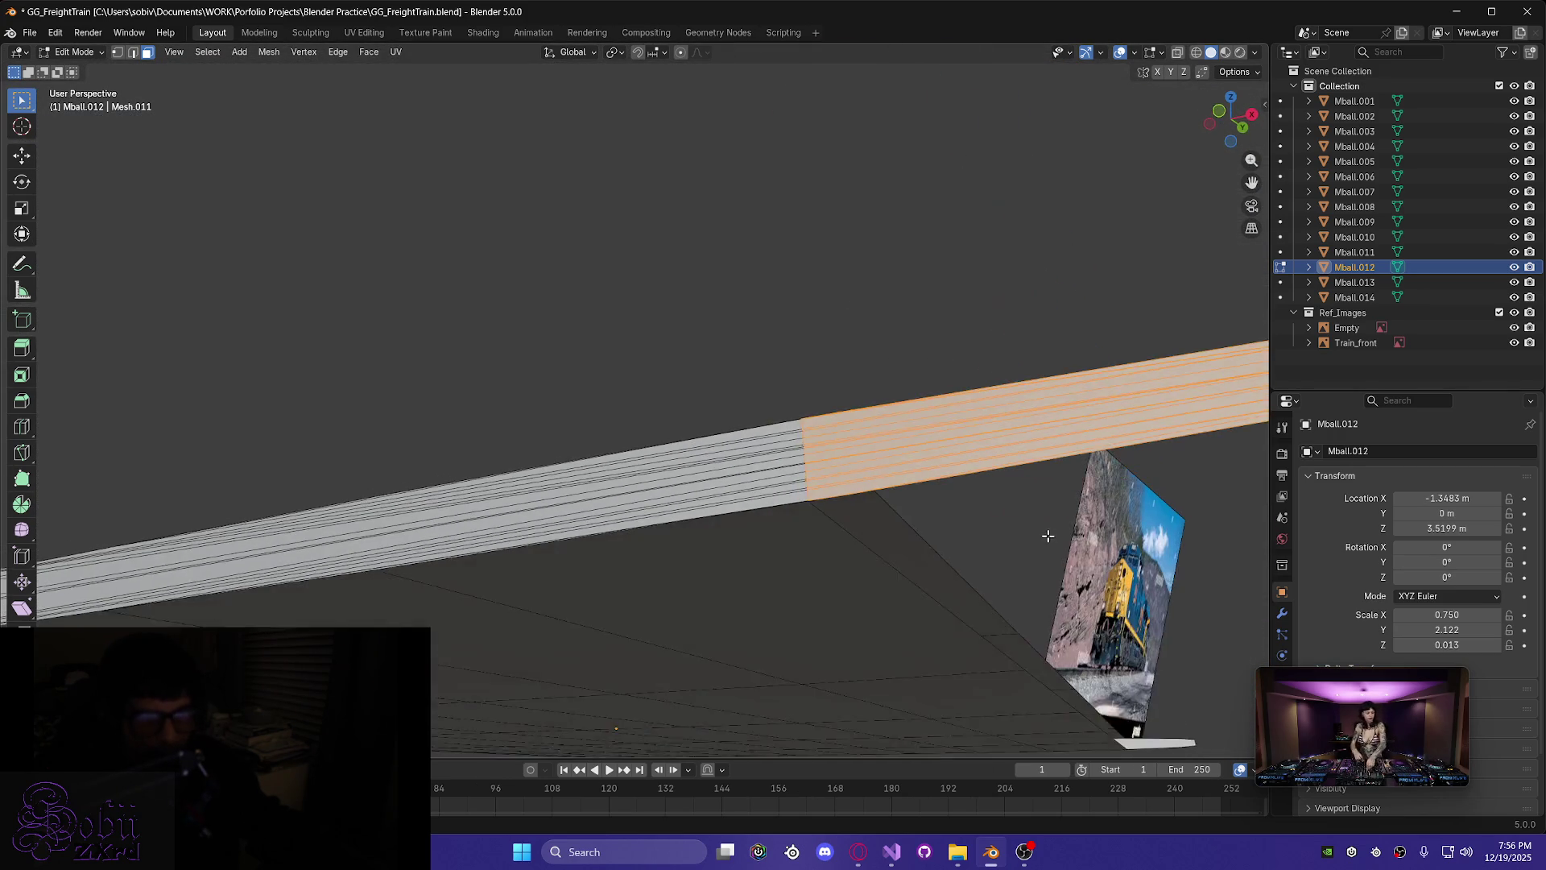
key("x")
left_click(1015, 551)
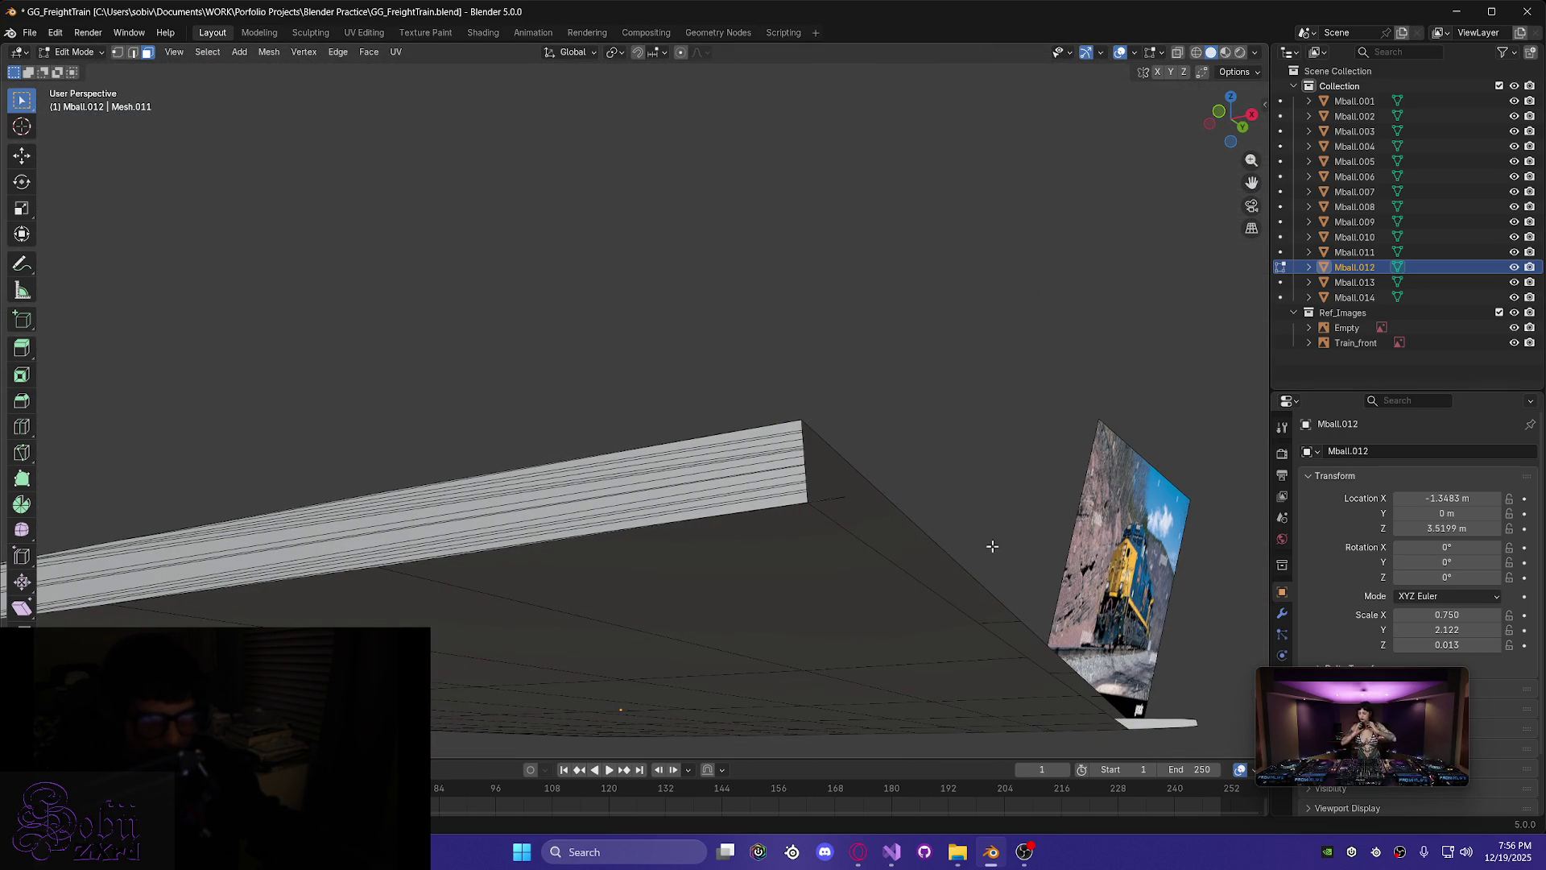
- Delete the leftover side faces and the stray edge at the plate end
left_click(834, 500)
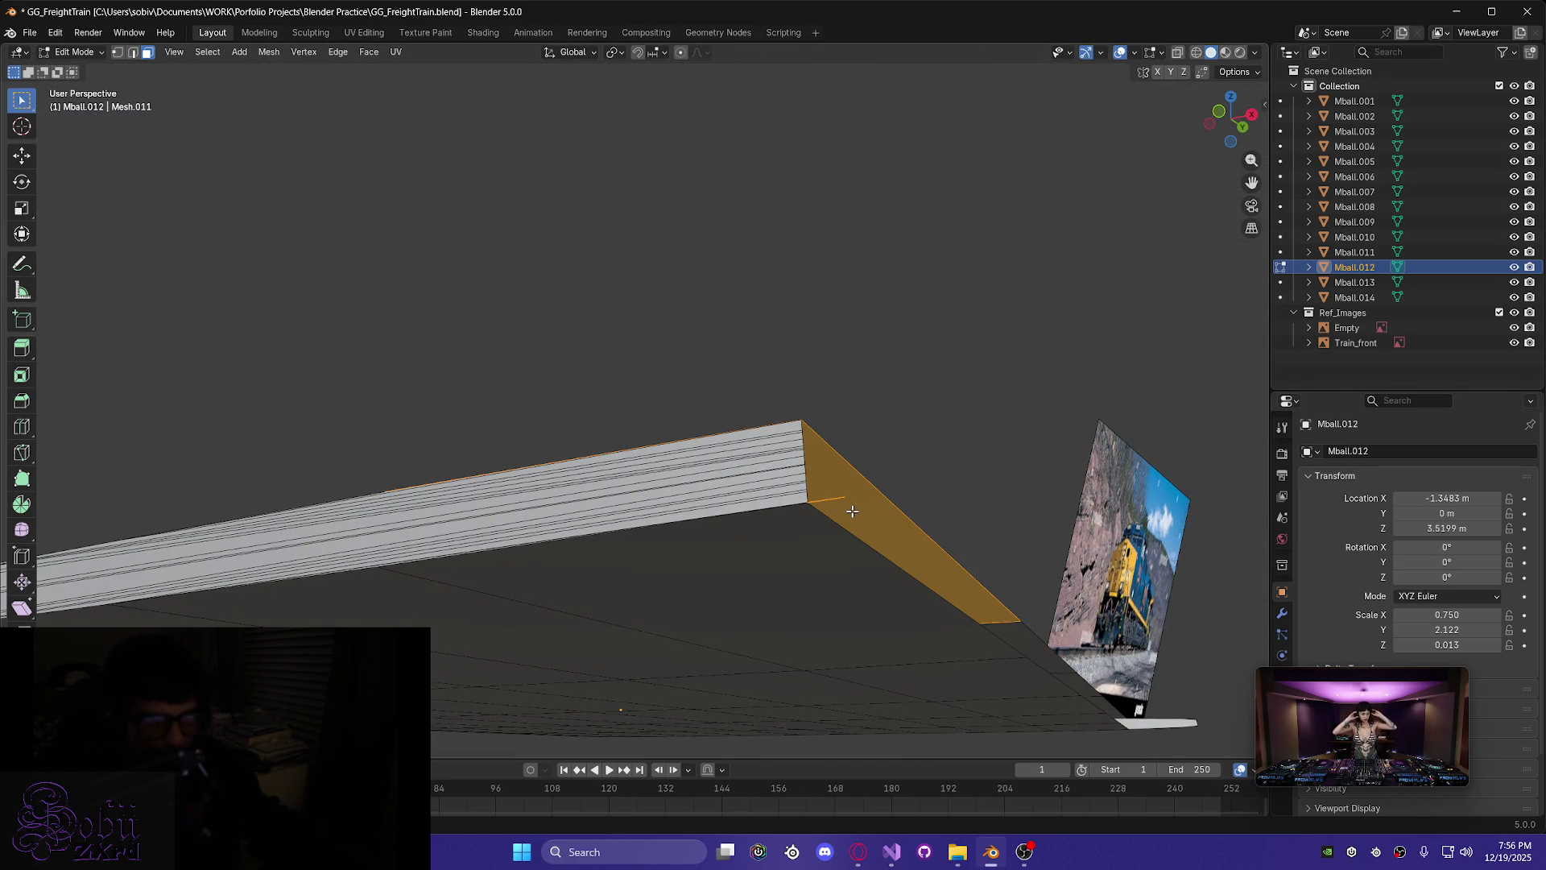
key("x")
left_click(831, 467)
key("x")
left_click(878, 593)
mouse_move(870, 580)
middle_mouse_down()
mouse_move(1004, 601)
mouse_move(943, 532)
mouse_move(732, 532)
mouse_move(1005, 518)
mouse_move(479, 572)
mouse_move(607, 451)
middle_mouse_up()
- Make a second Z-locked knife cut on the plank's top edge and select the rim face beyond it
mouse_move(522, 528)
middle_mouse_down()
mouse_move(487, 539)
mouse_move(593, 537)
middle_mouse_up()
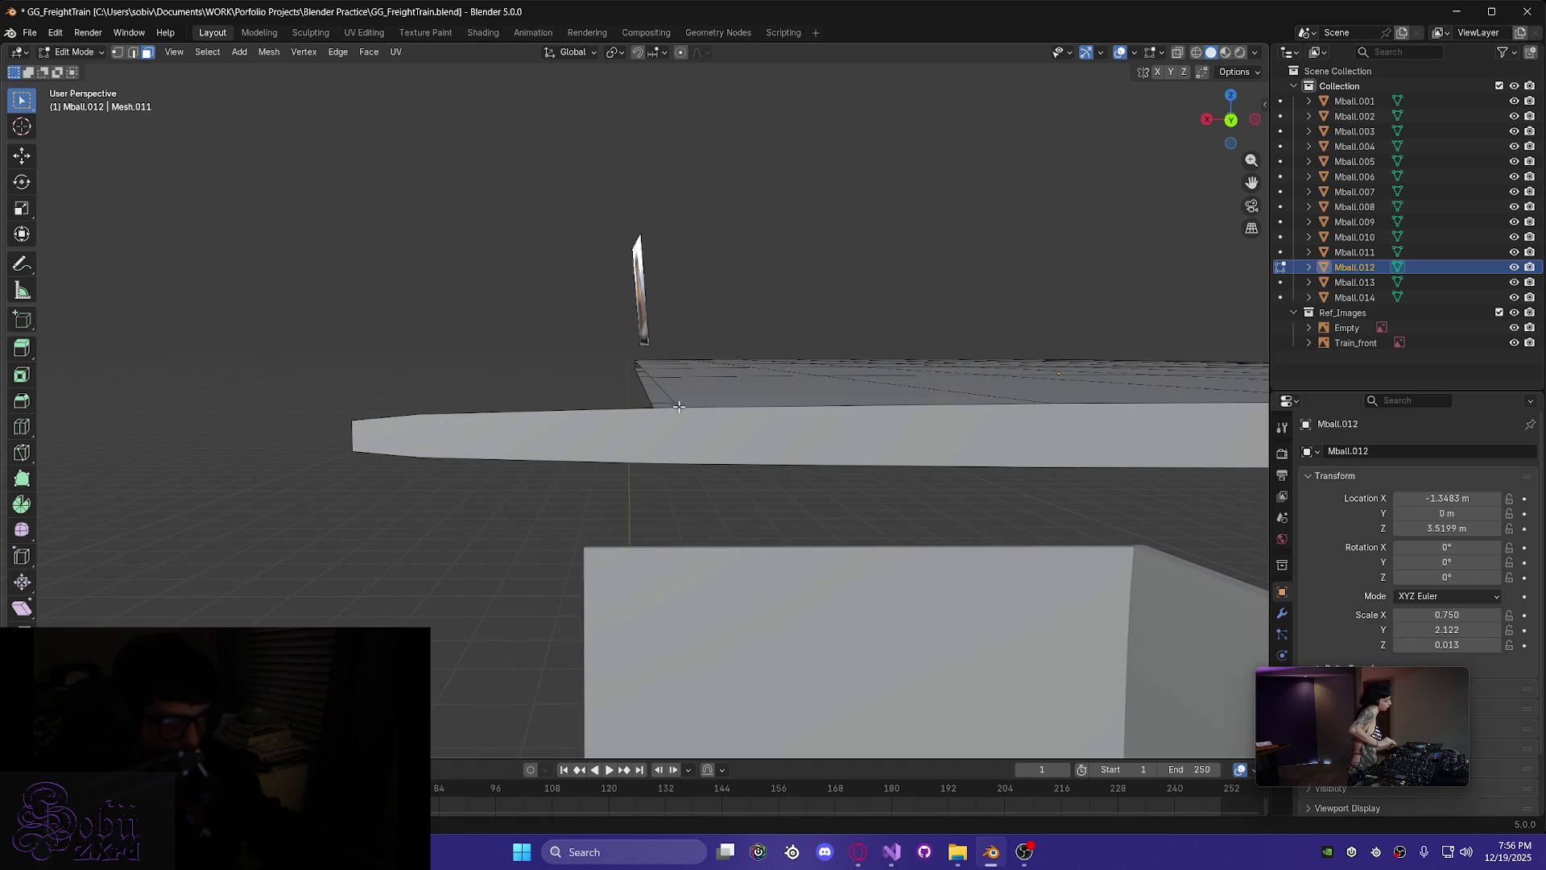
key("k")
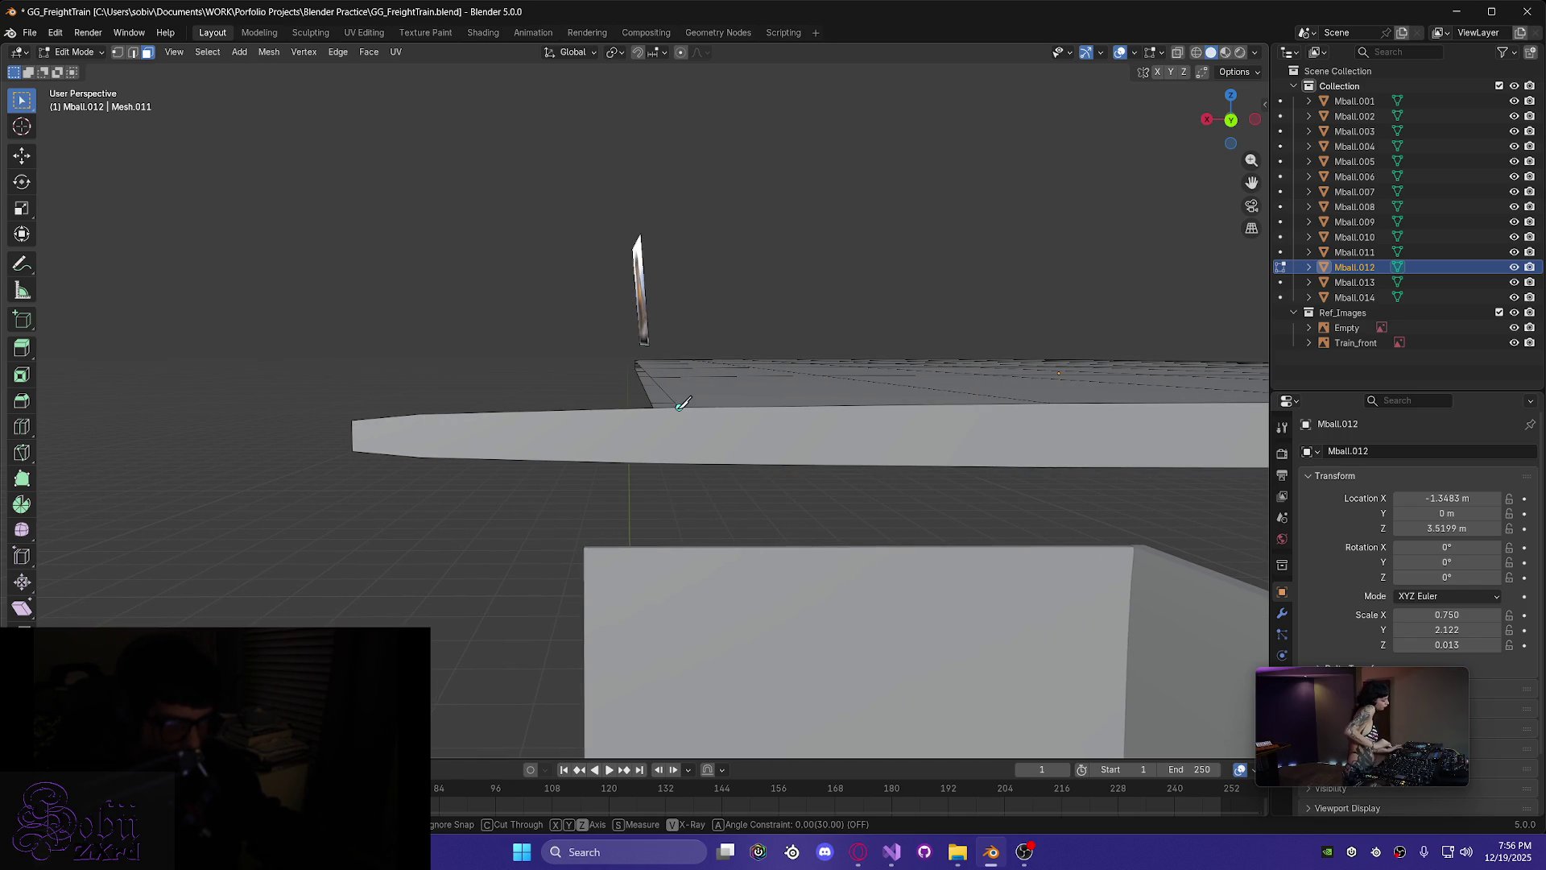
left_click(679, 407)
key("z")
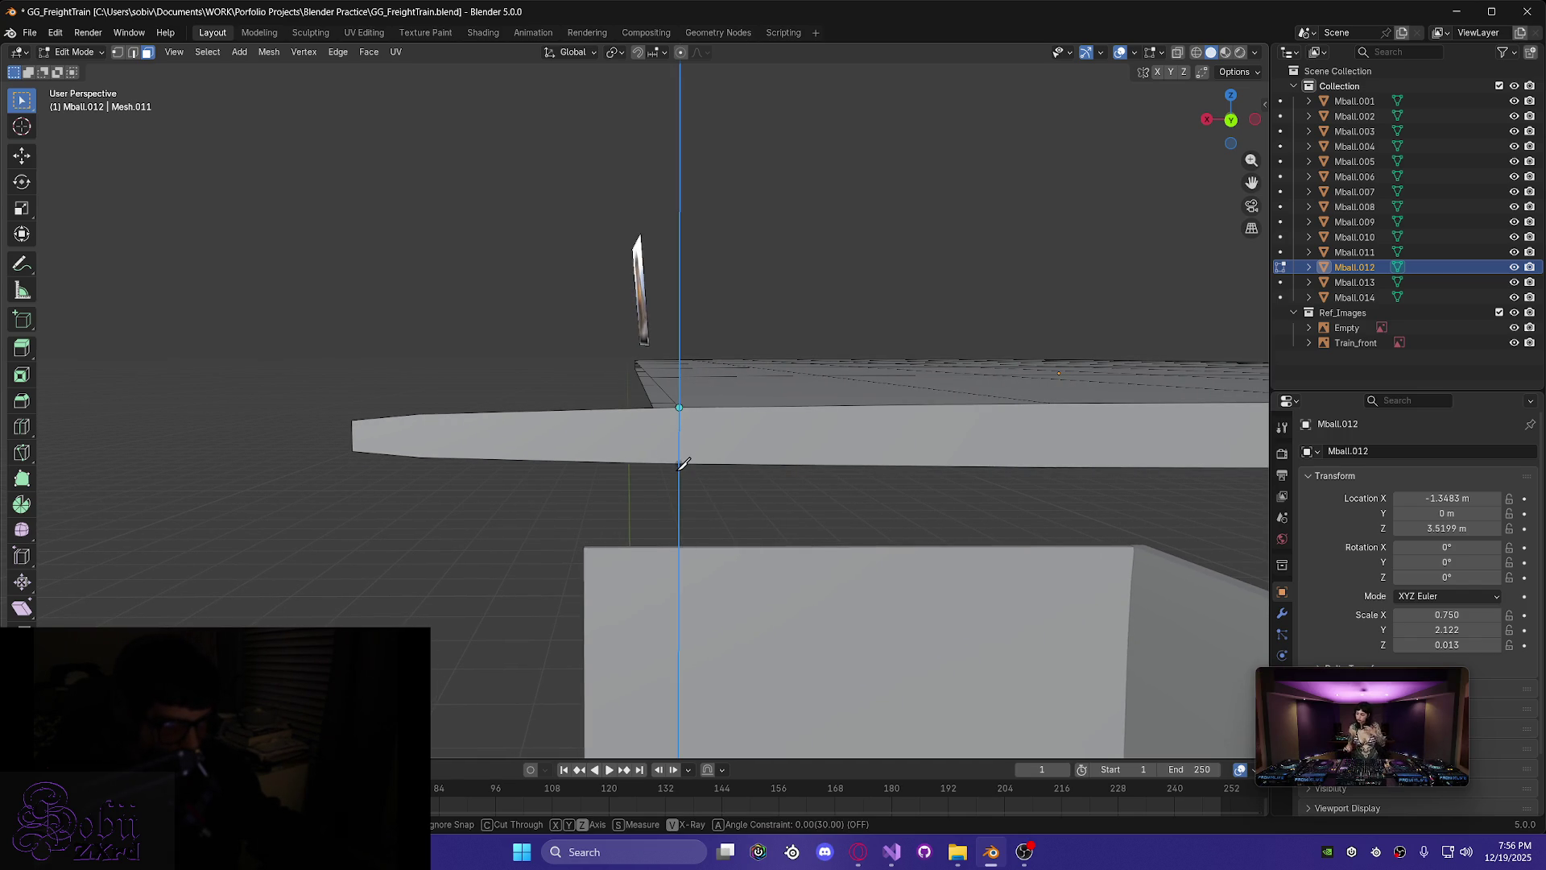
middle_click_drag(673, 517, 884, 521)
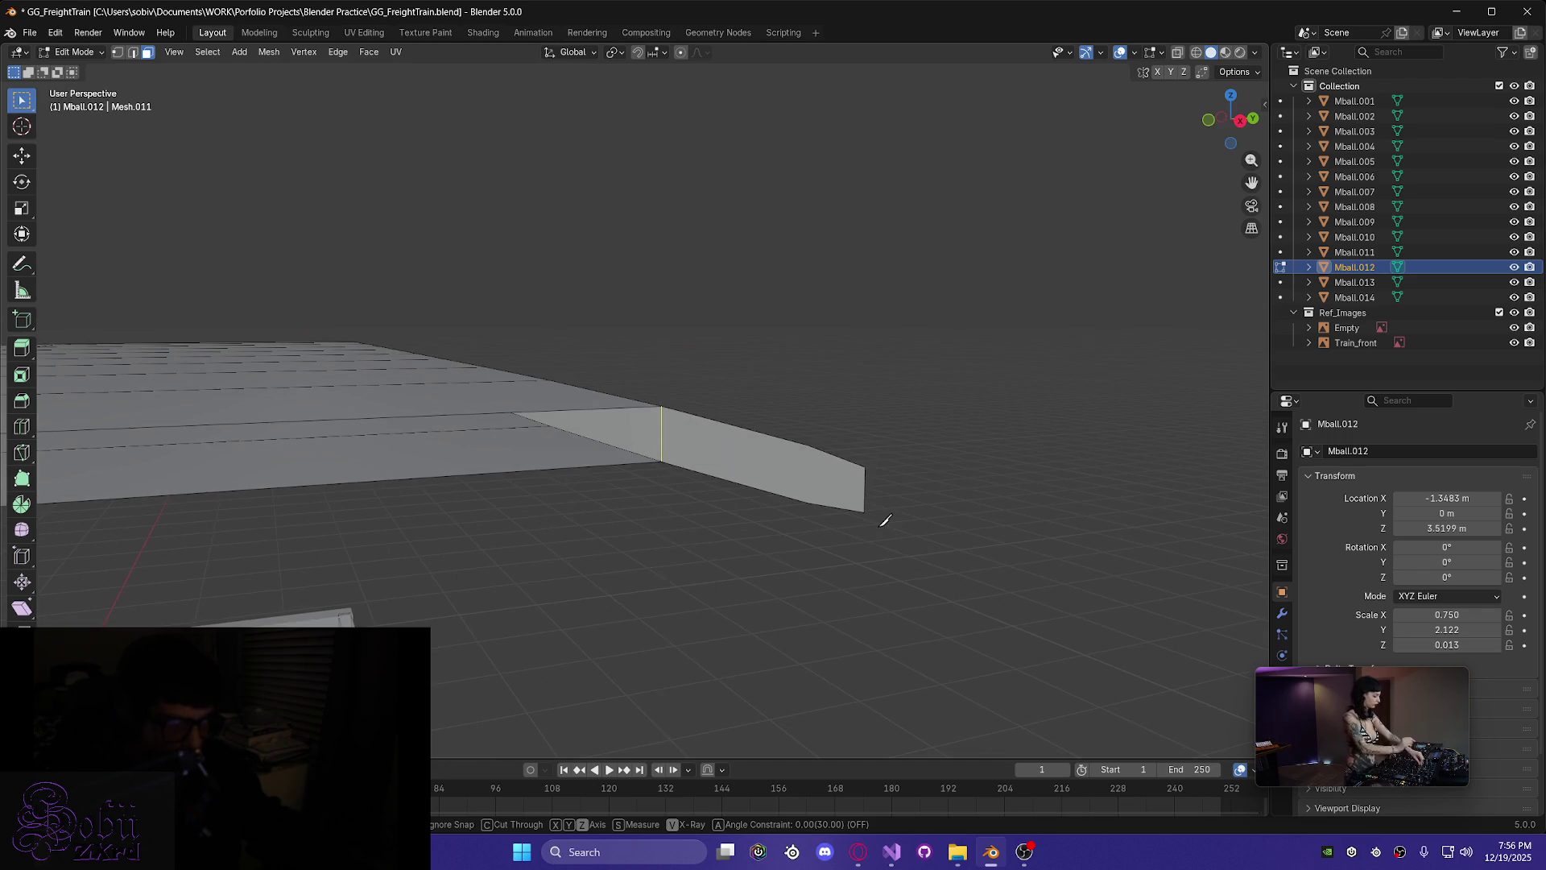
key("Return")
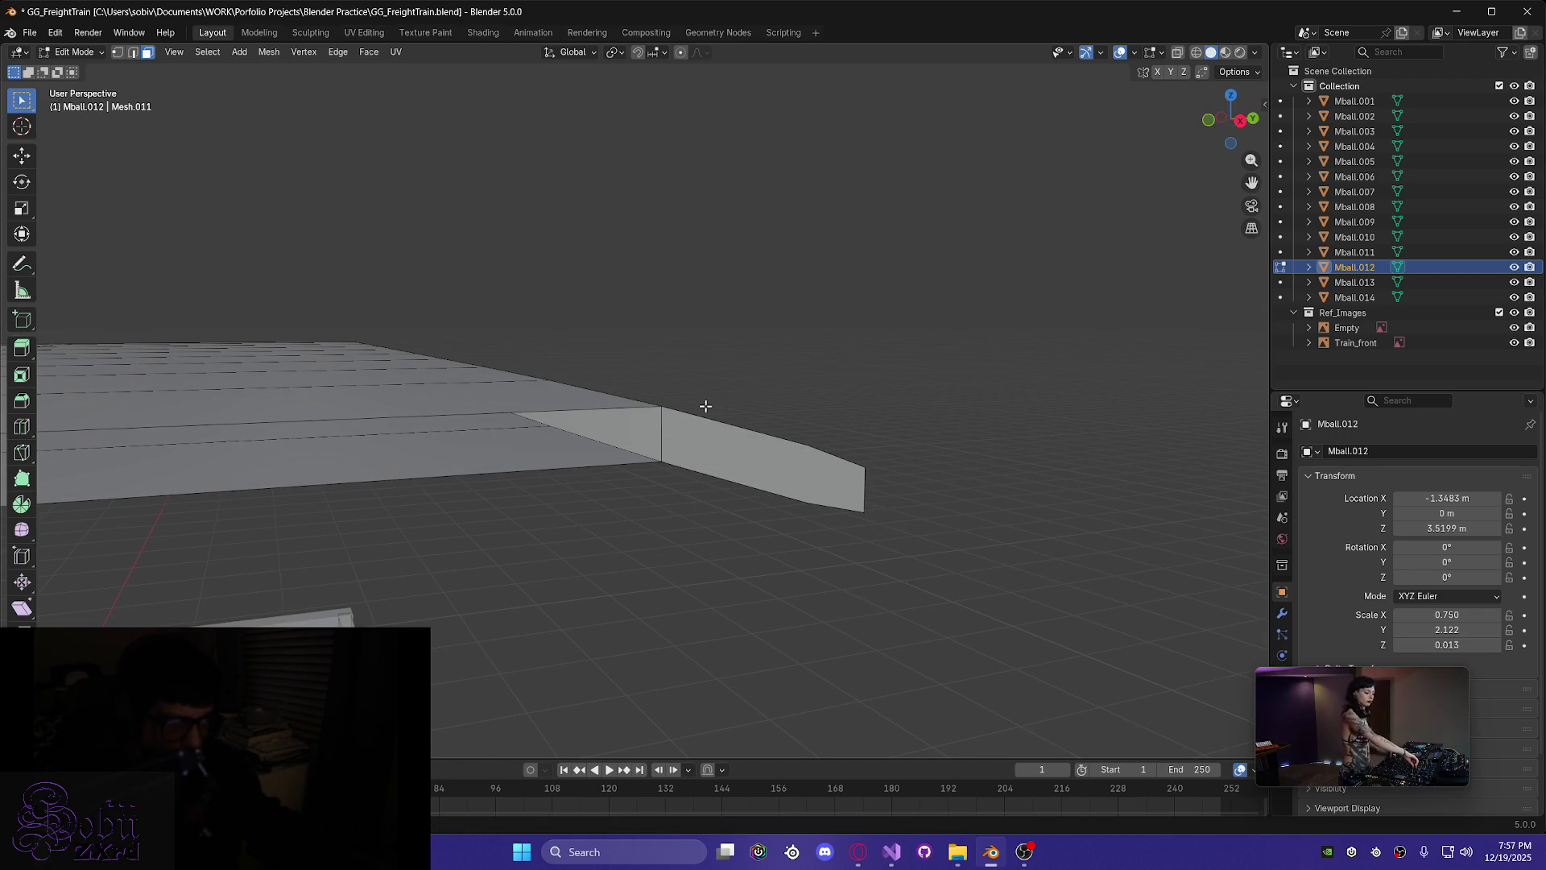
left_click(713, 435)
- Delete the selected end face of the rim with X > Faces
key("x")
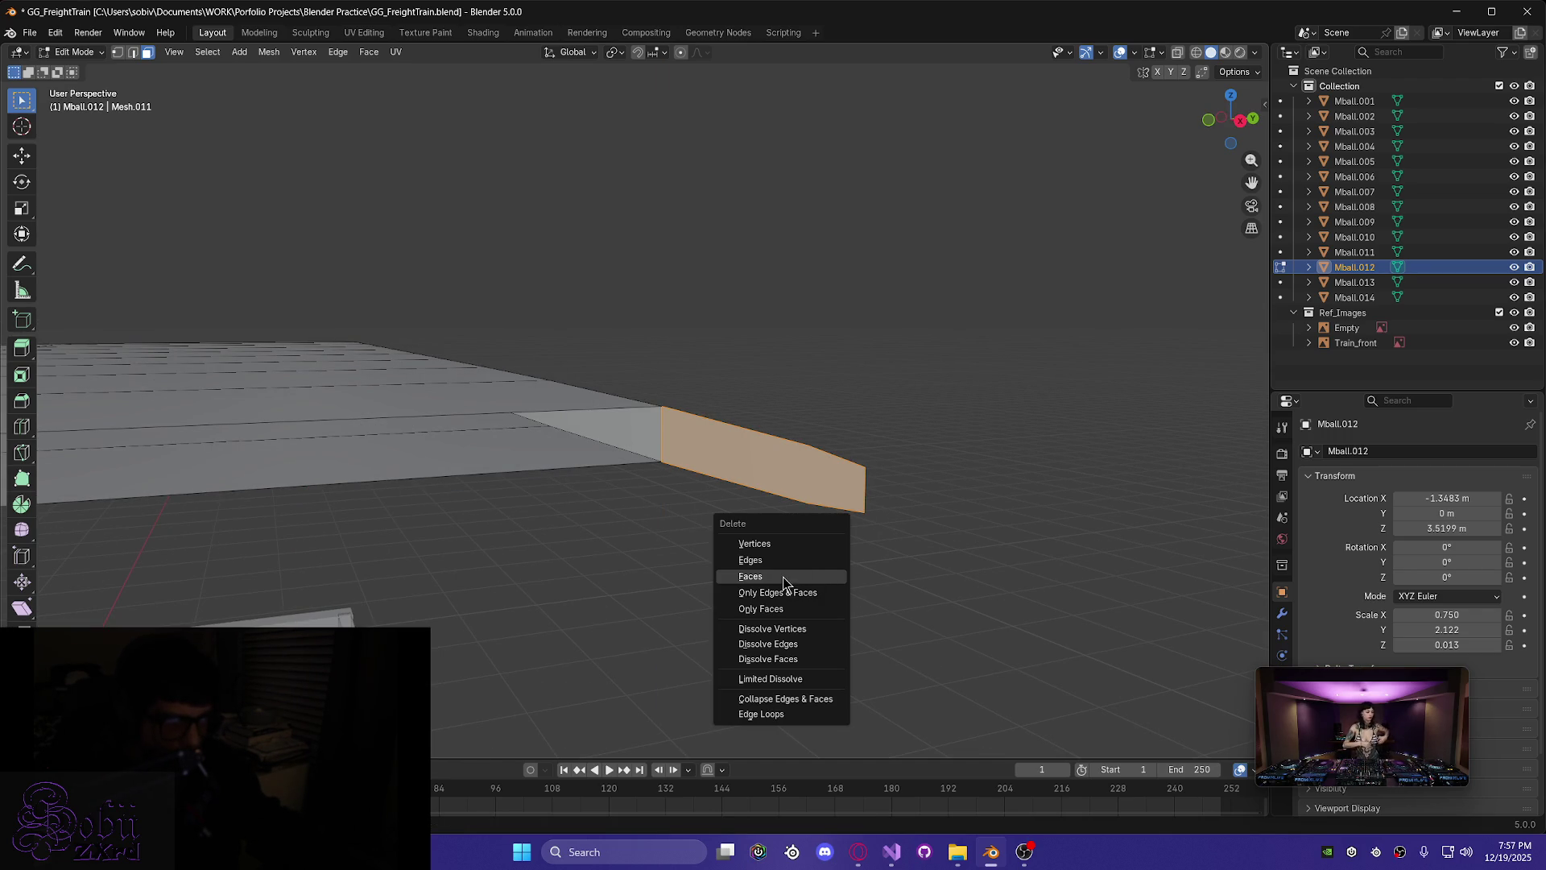
left_click(783, 577)
mouse_move(741, 572)
middle_mouse_down()
mouse_move(553, 552)
mouse_move(548, 593)
mouse_move(600, 584)
middle_mouse_up()
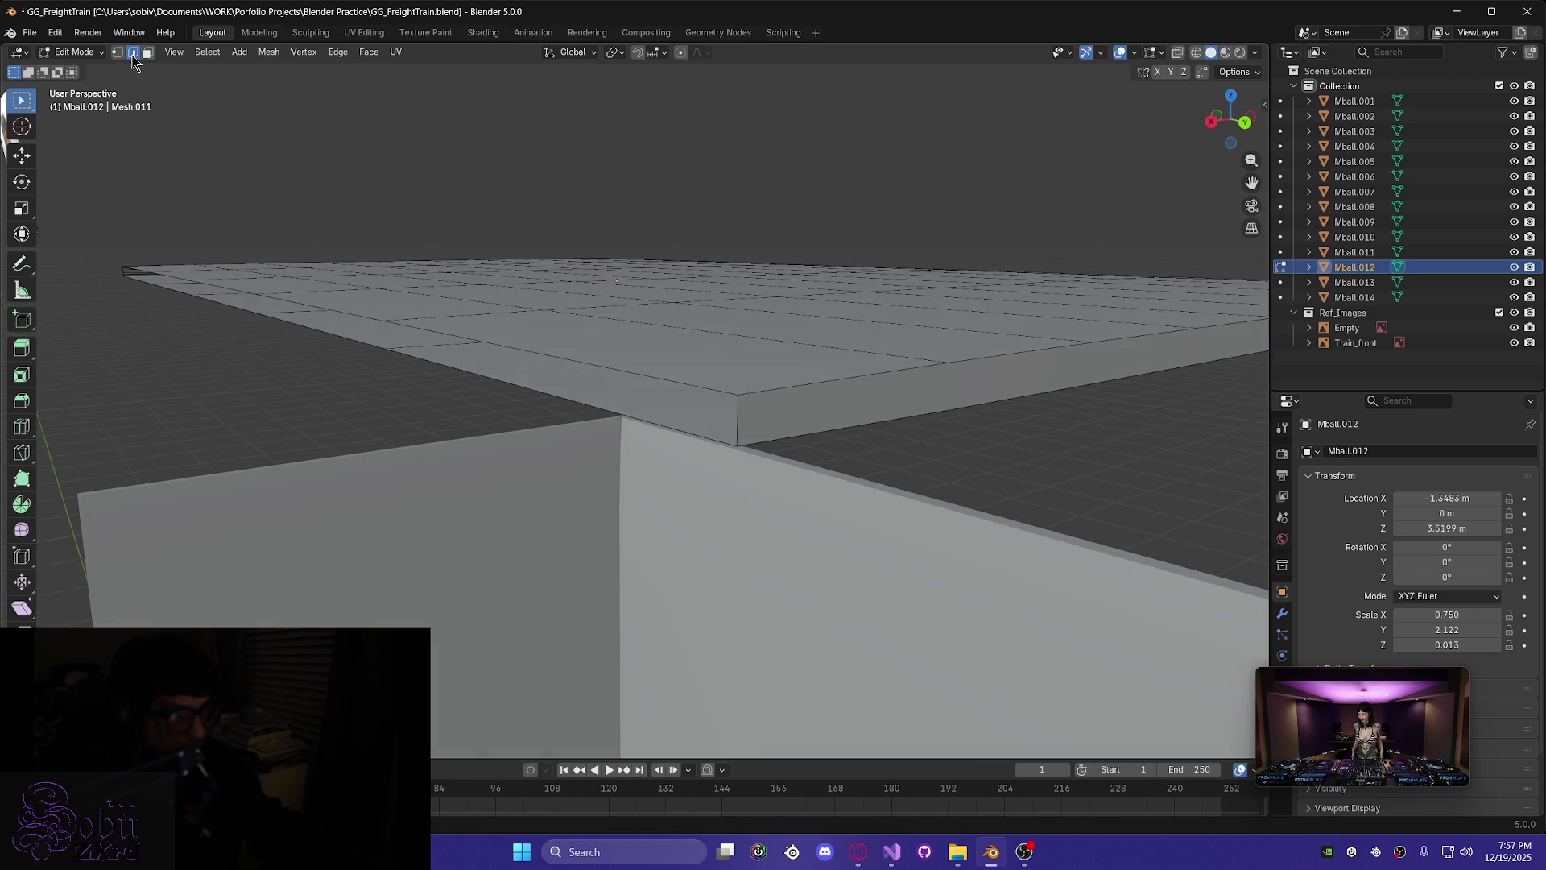
- Select the edge loop along the plank's front edge and zoom out to the whole cab
left_click(696, 385, "alt")
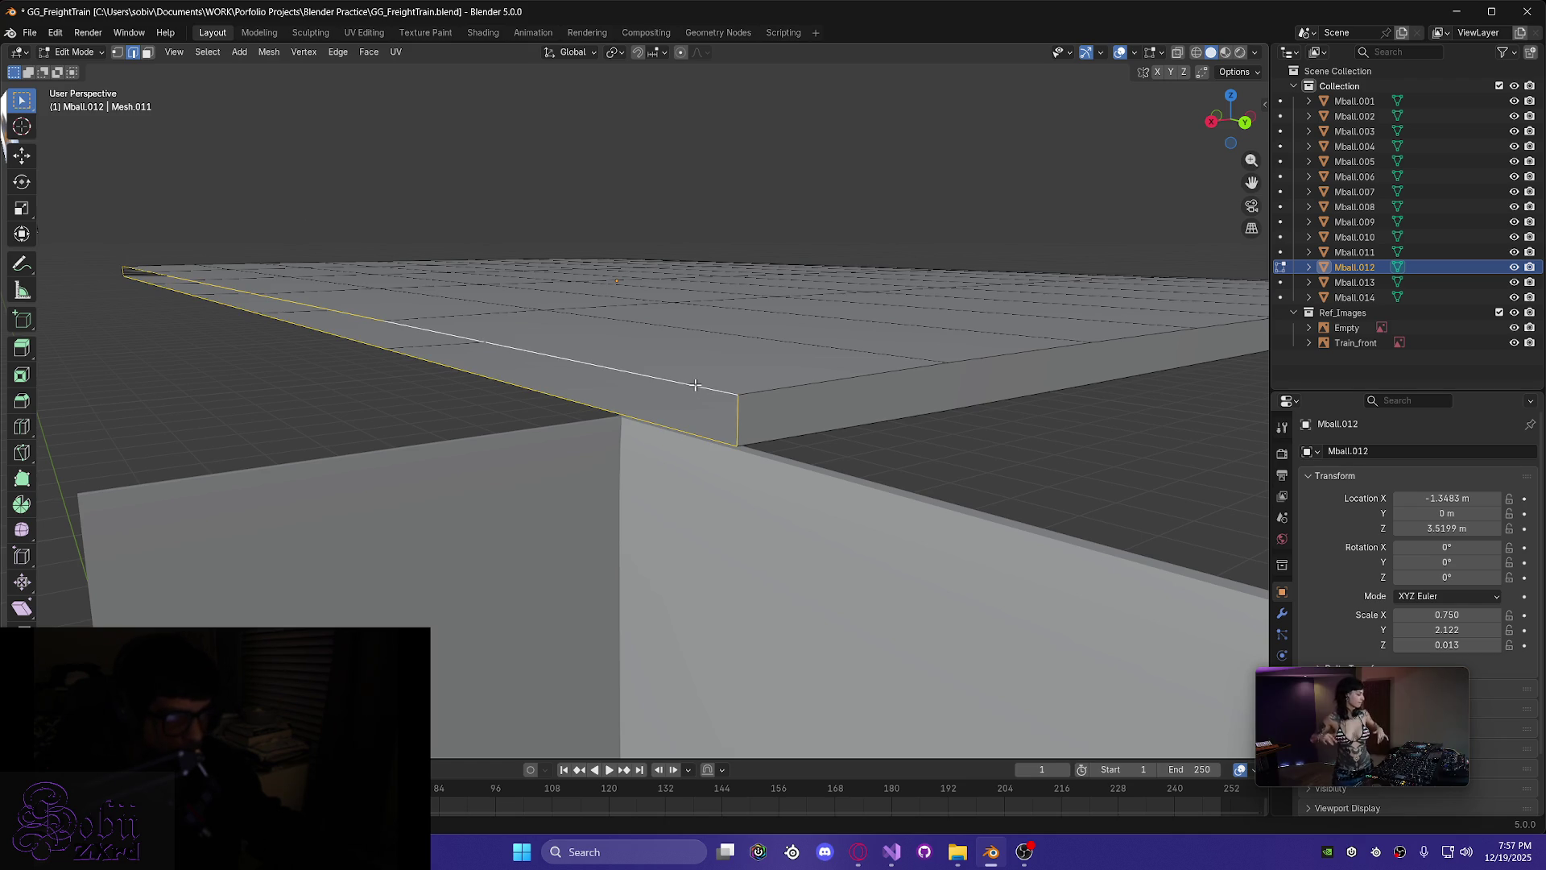
left_click(696, 385, "alt+shift")
mouse_move(362, 414)
middle_mouse_down()
mouse_move(583, 510)
mouse_move(464, 473)
mouse_move(487, 496)
mouse_move(488, 398)
middle_mouse_up()
scroll(509, 483, "down", 5)
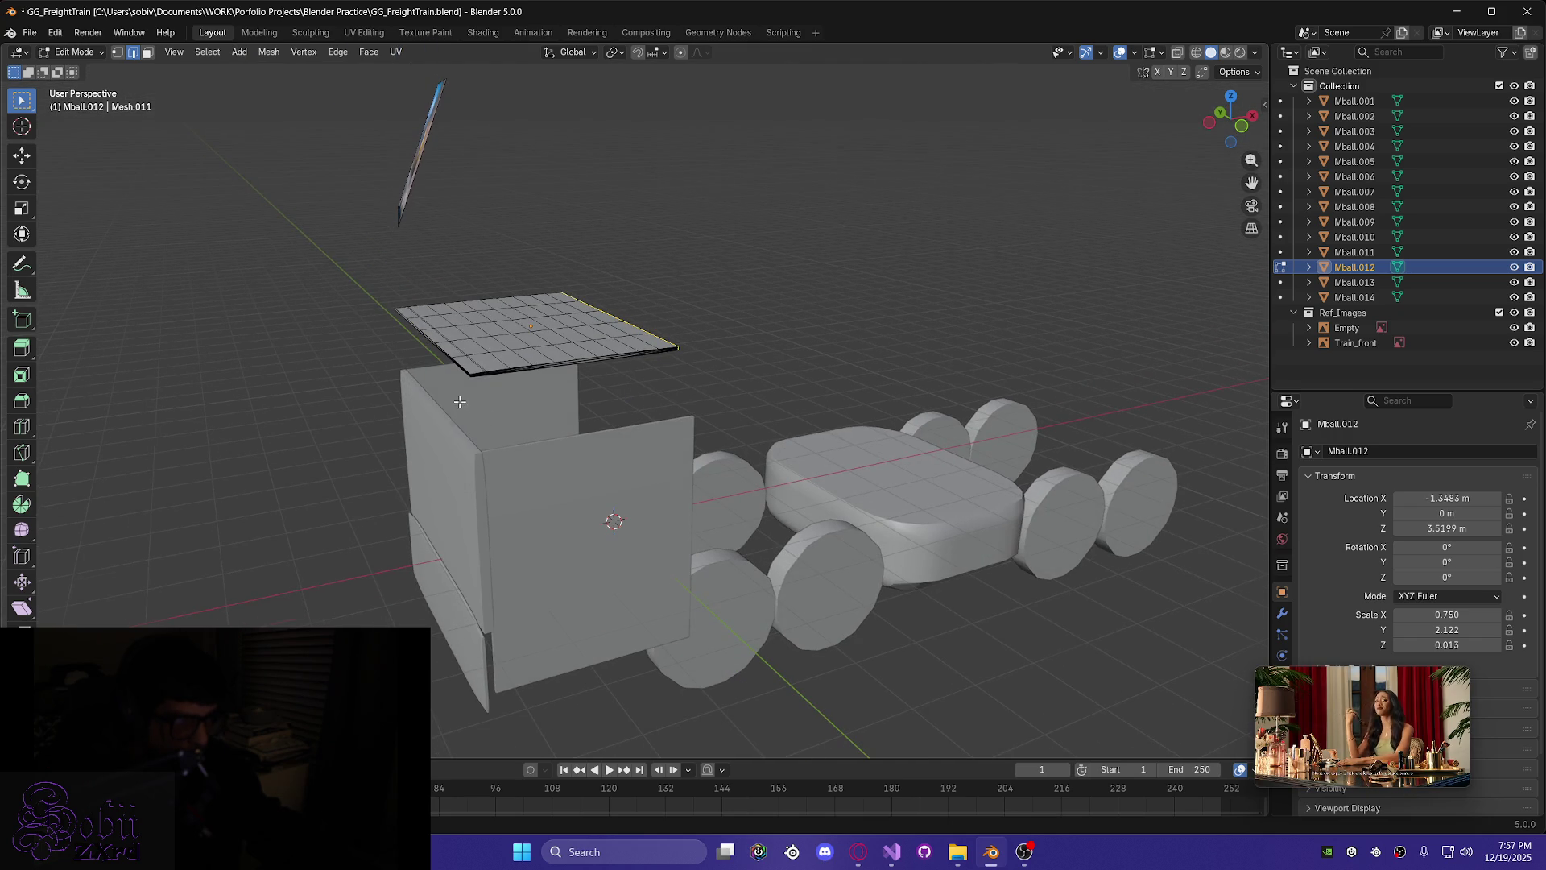
scroll(460, 402, "up", 5)
scroll(473, 372, "up", 5)
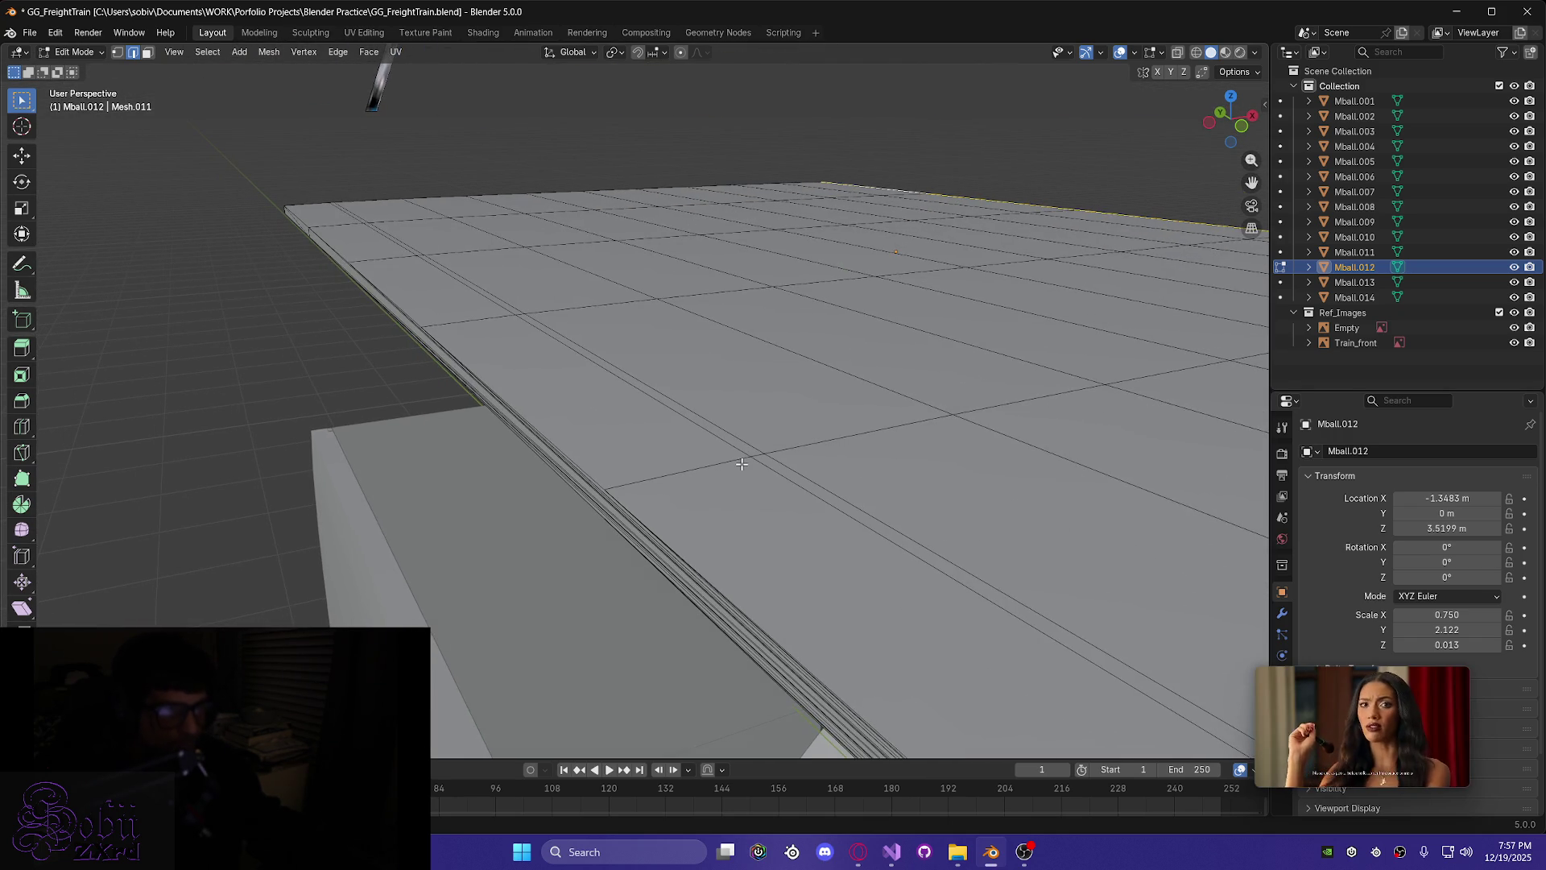
scroll(740, 509, "down", 6)
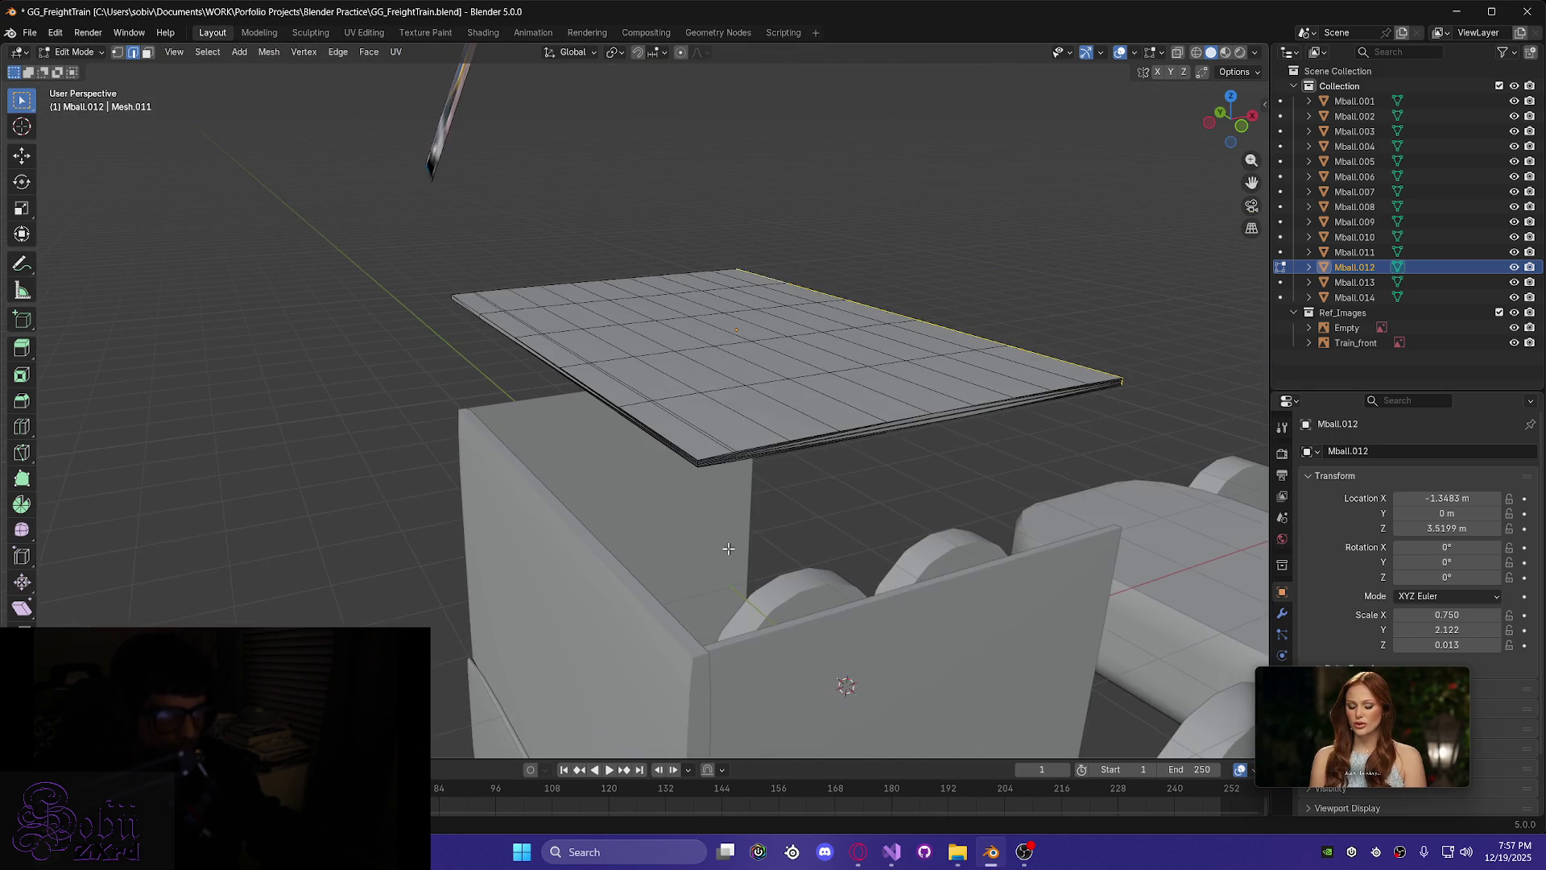
scroll(732, 544, "up", 5)
scroll(731, 543, "down", 2)
scroll(735, 569, "up", 6)
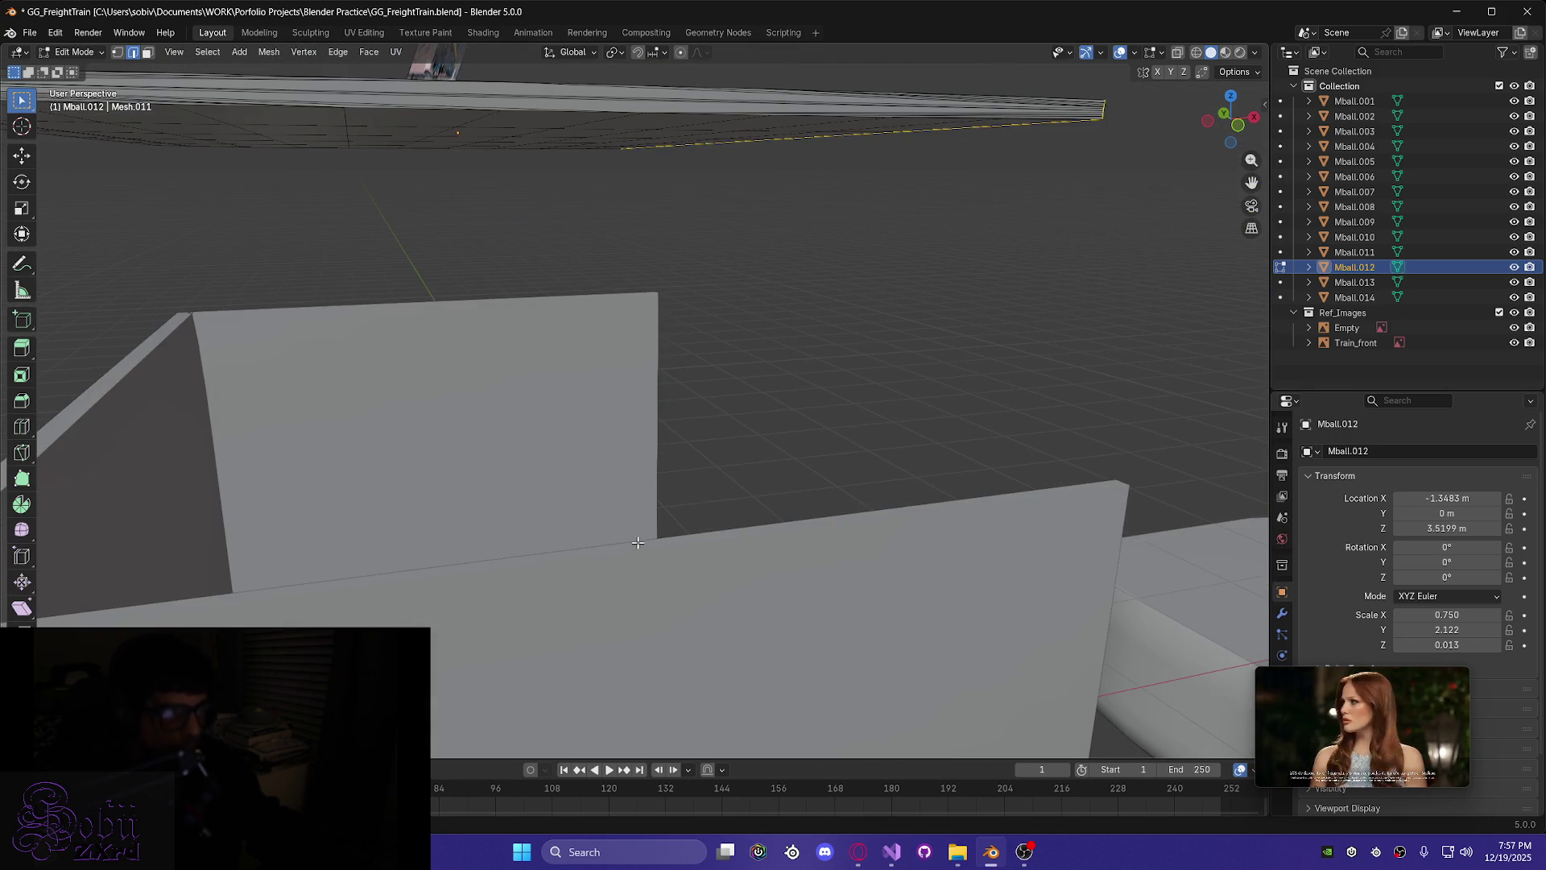
scroll(497, 460, "down", 5)
scroll(587, 460, "up", 4)
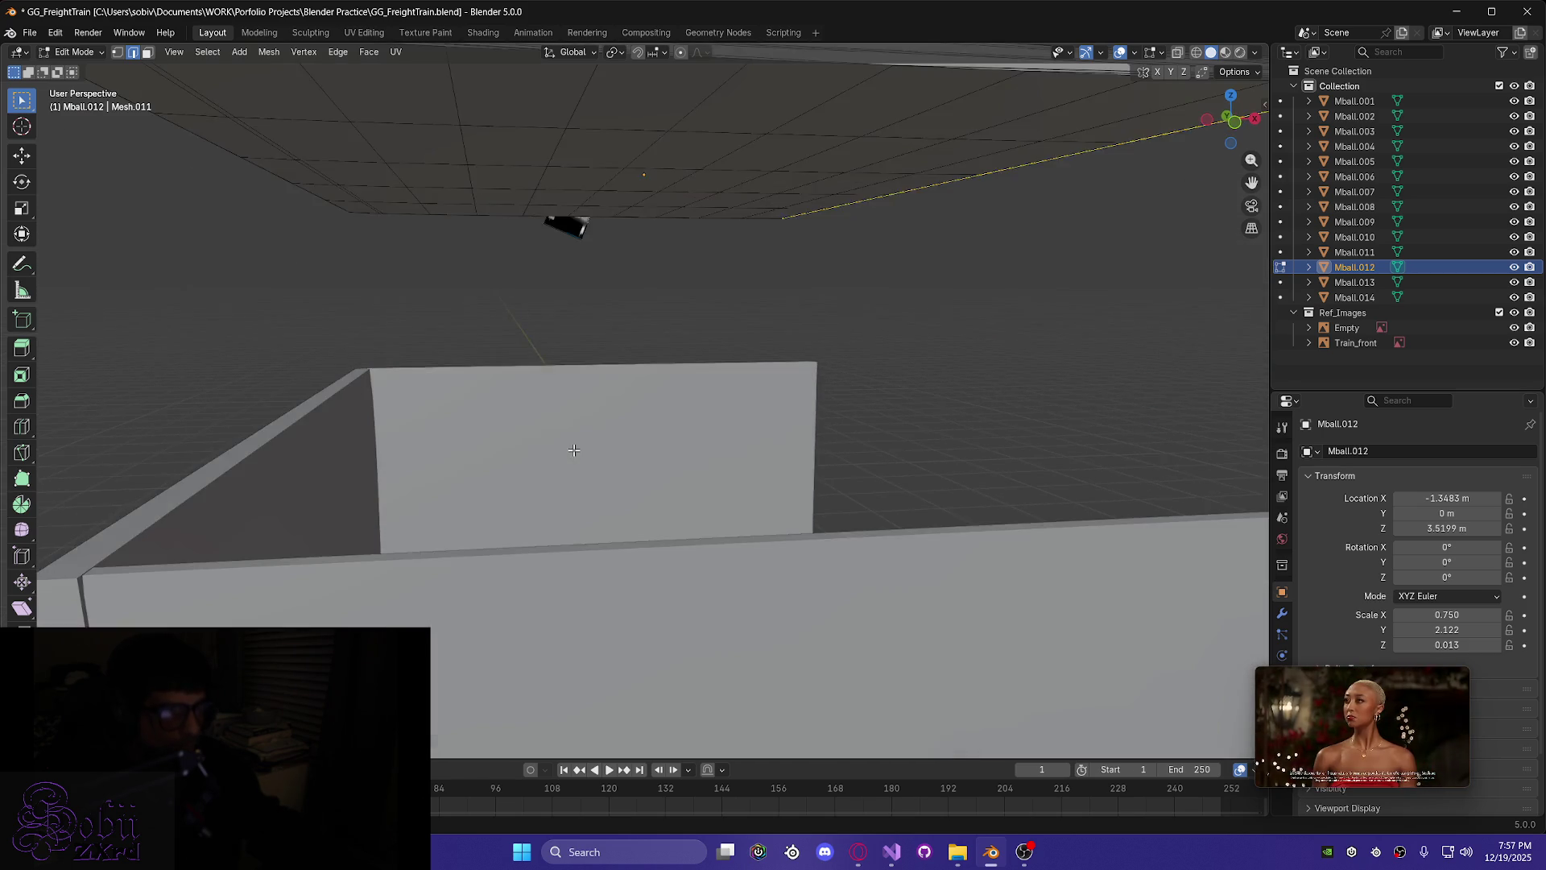
scroll(579, 463, "down", 4)
scroll(580, 457, "down", 3)
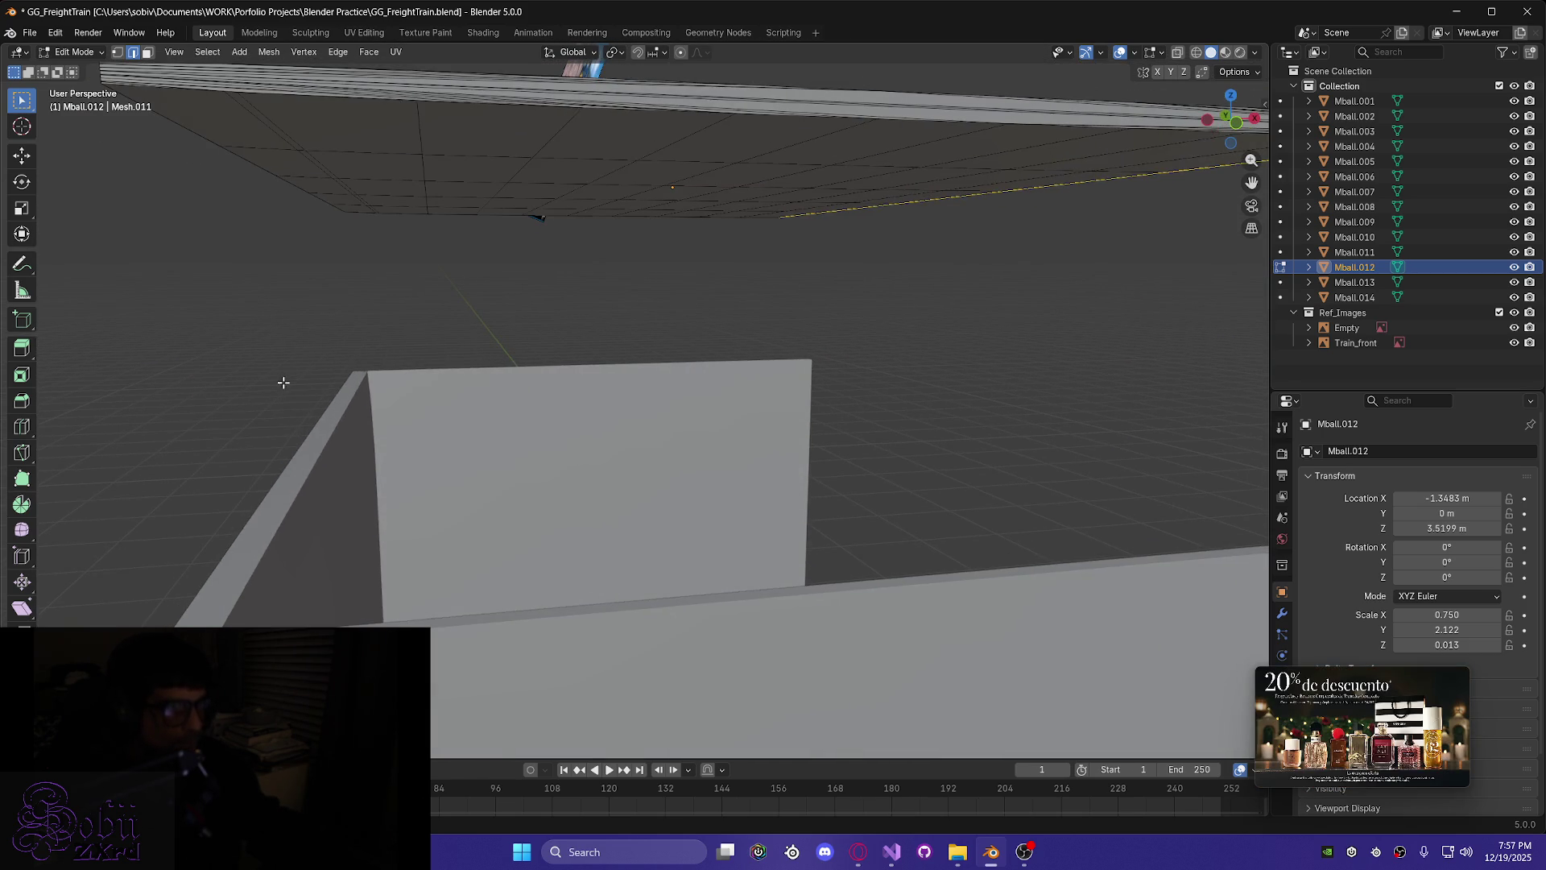
scroll(290, 387, "up", 4)
mouse_move(331, 413)
middle_mouse_down()
mouse_move(830, 574)
mouse_move(845, 605)
mouse_move(838, 552)
middle_mouse_up()
scroll(833, 556, "up", 3)
scroll(783, 581, "down", 2)
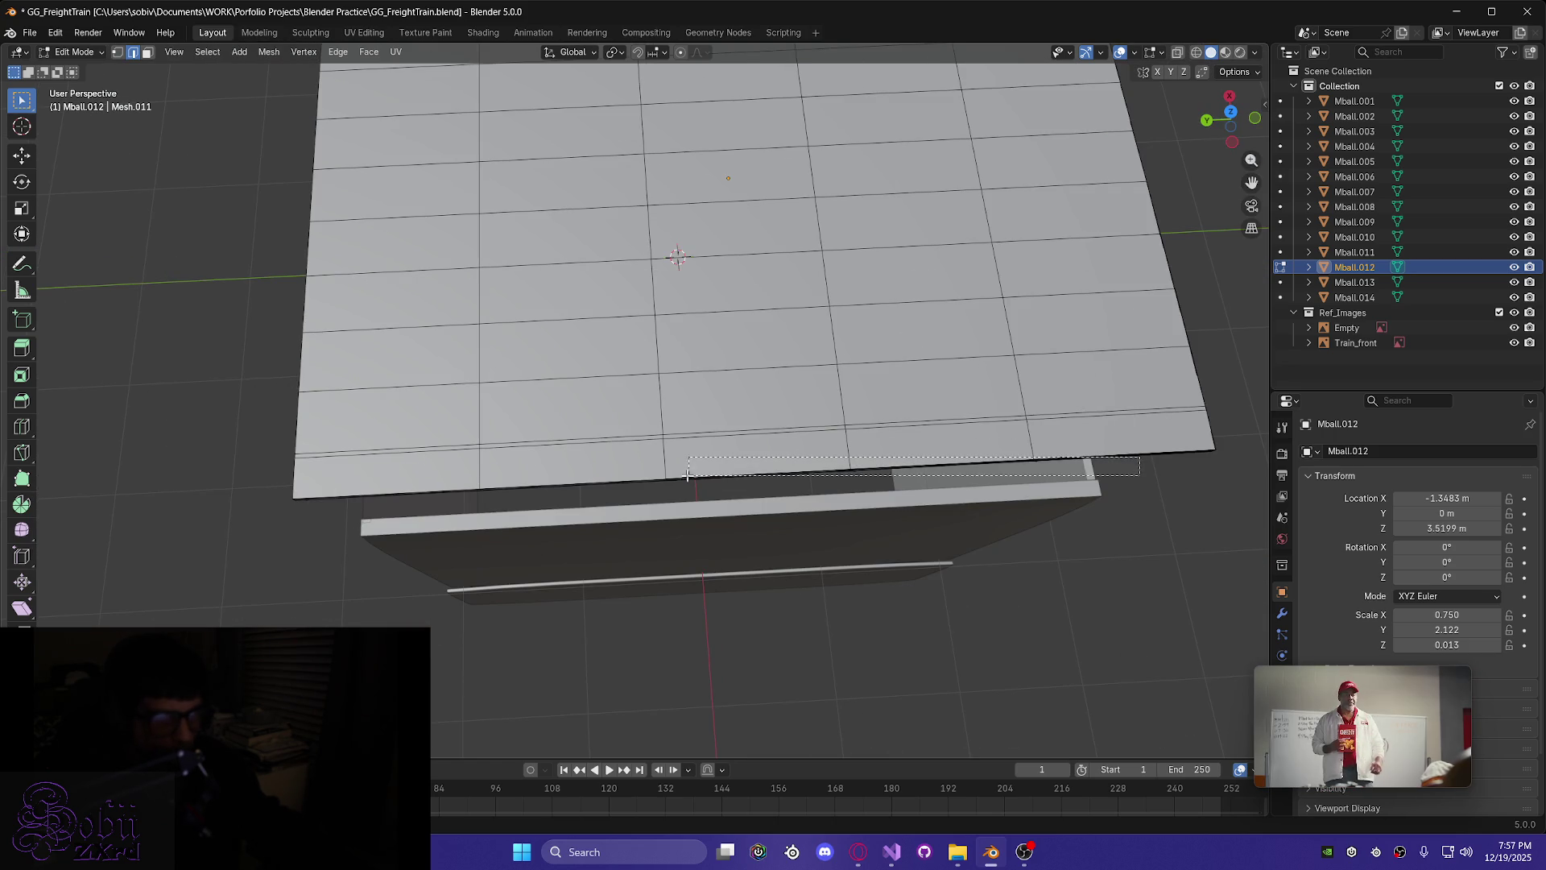
- Box-select the bottom-right, bottom-row and bottom-left faces of the roof plate
key("ctrl+e")
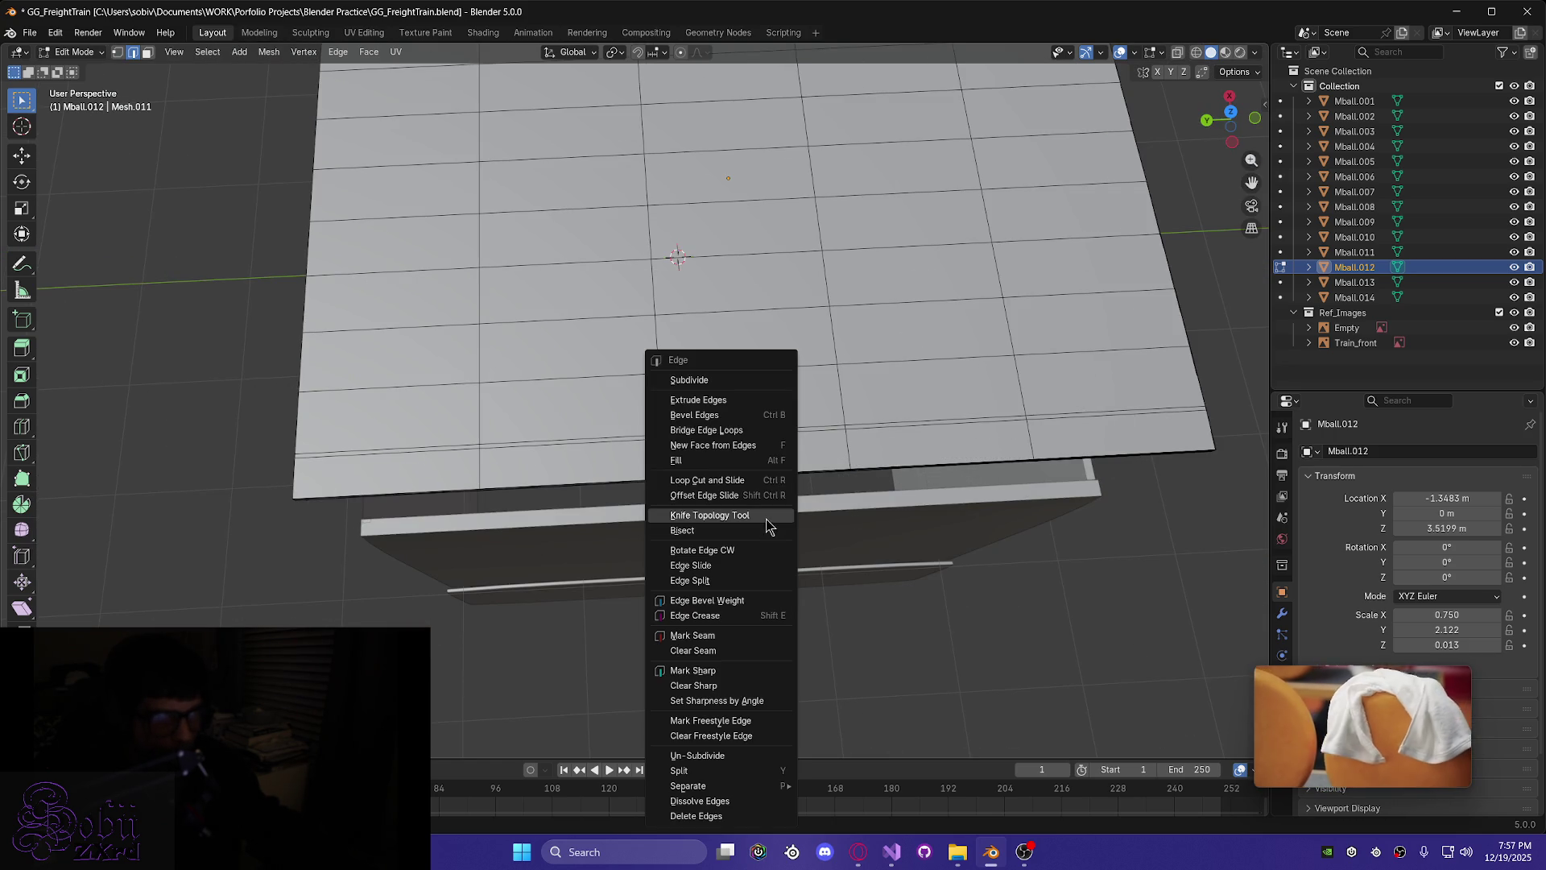
key("Escape")
mouse_move(884, 561)
middle_mouse_down()
mouse_move(832, 573)
mouse_move(874, 578)
middle_mouse_up()
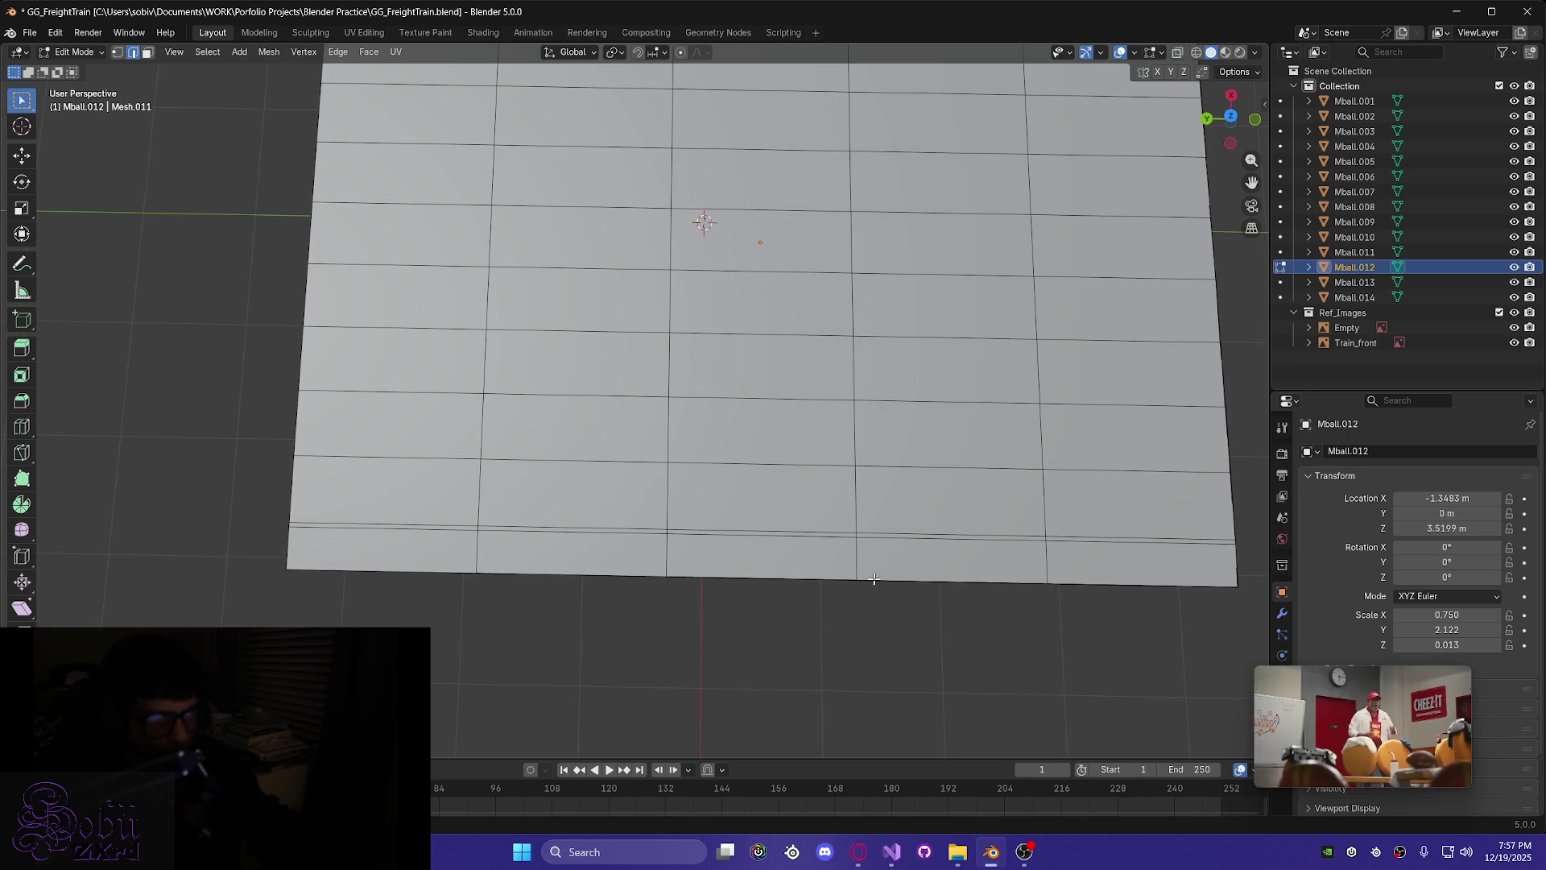
mouse_move(1141, 602)
left_mouse_down()
mouse_move(666, 564)
mouse_move(633, 540)
left_mouse_up()
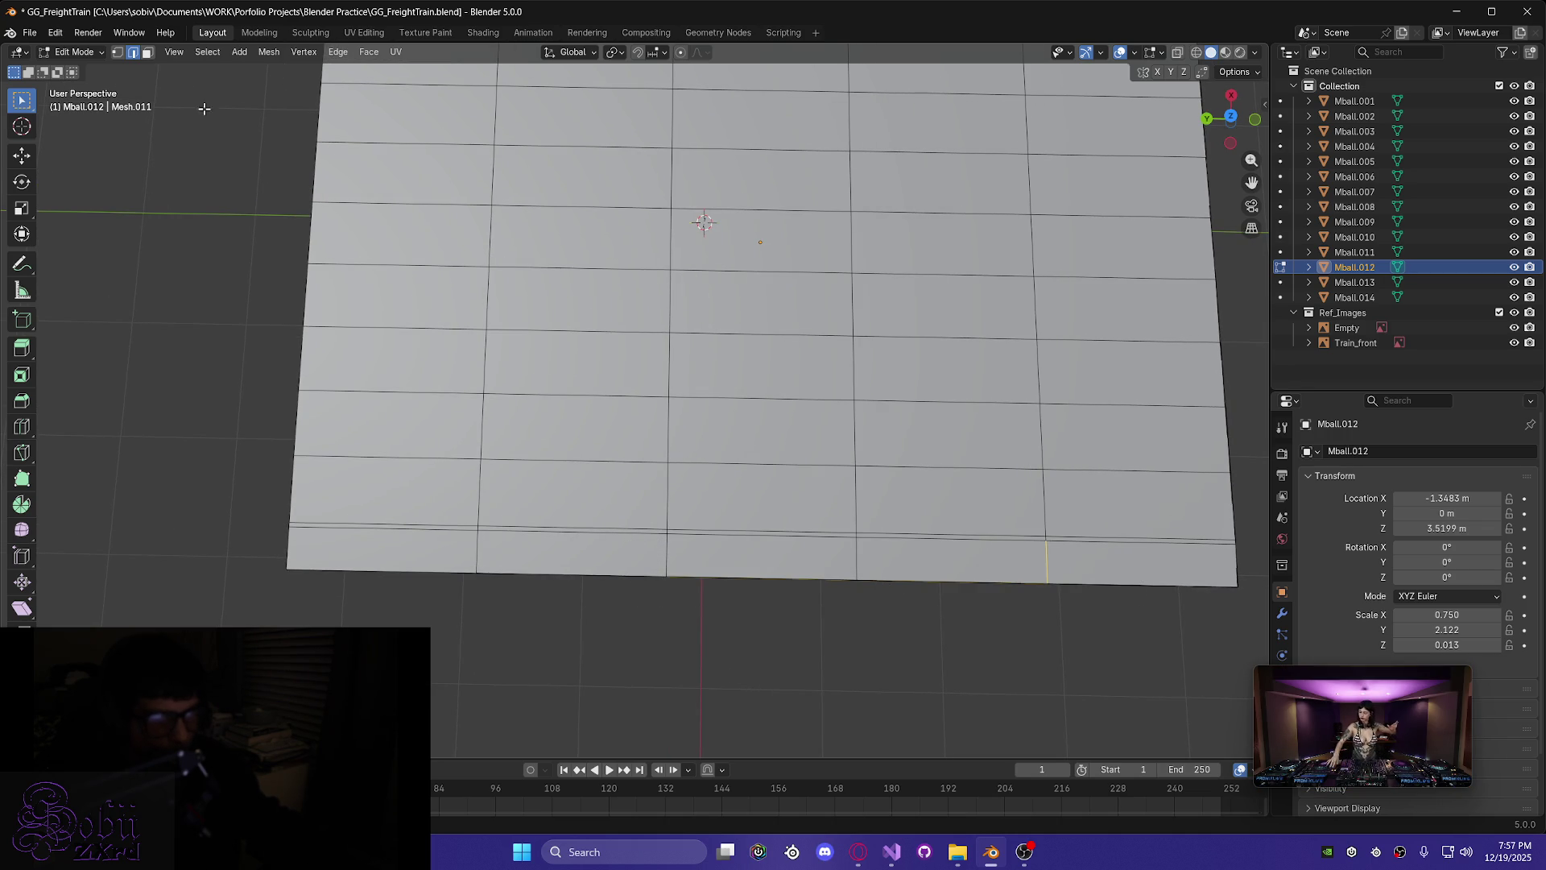
left_click_drag(1135, 611, 894, 548)
left_click_drag(796, 589, 546, 536, "shift")
left_click_drag(357, 530, 354, 525, "shift")
mouse_move(355, 525)
middle_mouse_down()
mouse_move(449, 555)
mouse_move(566, 485)
middle_mouse_up()
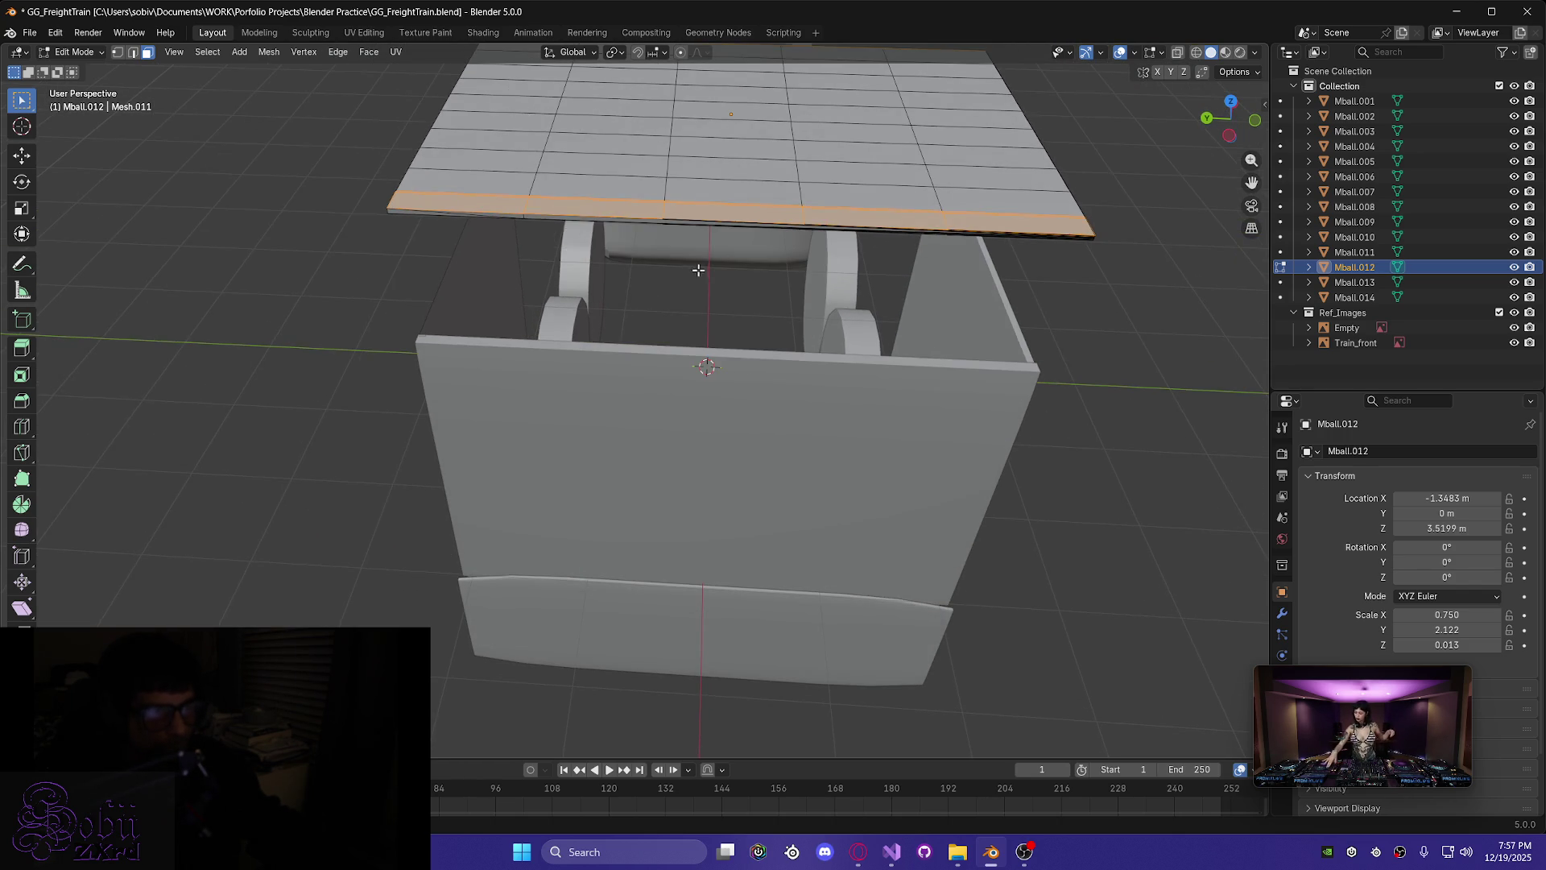
scroll(700, 270, "up", 10)
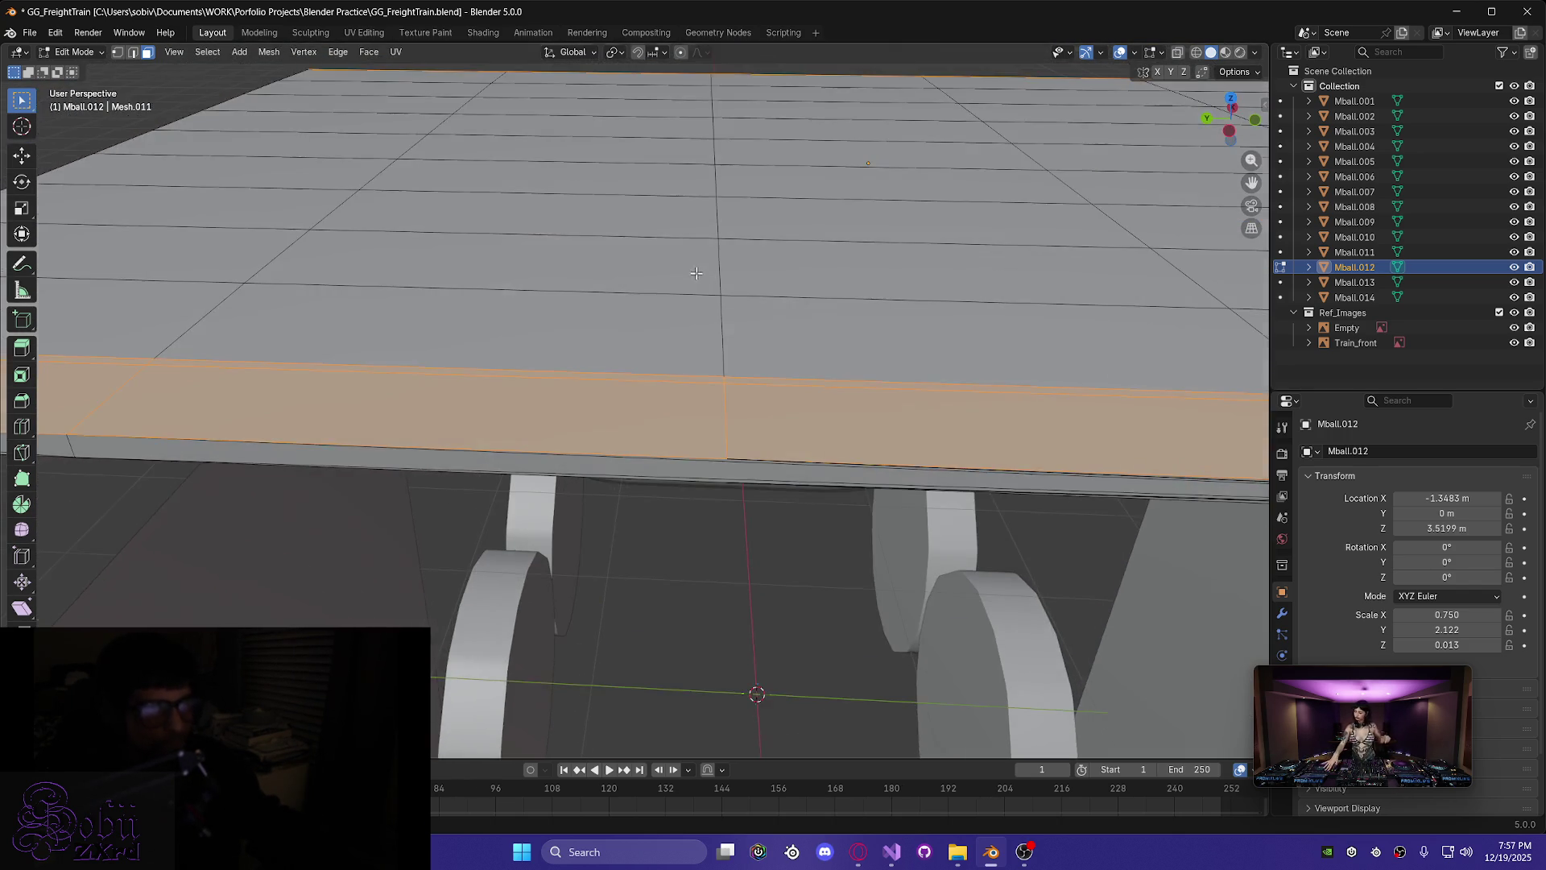
scroll(697, 279, "down", 5)
middle_click_drag(668, 336, 751, 340)
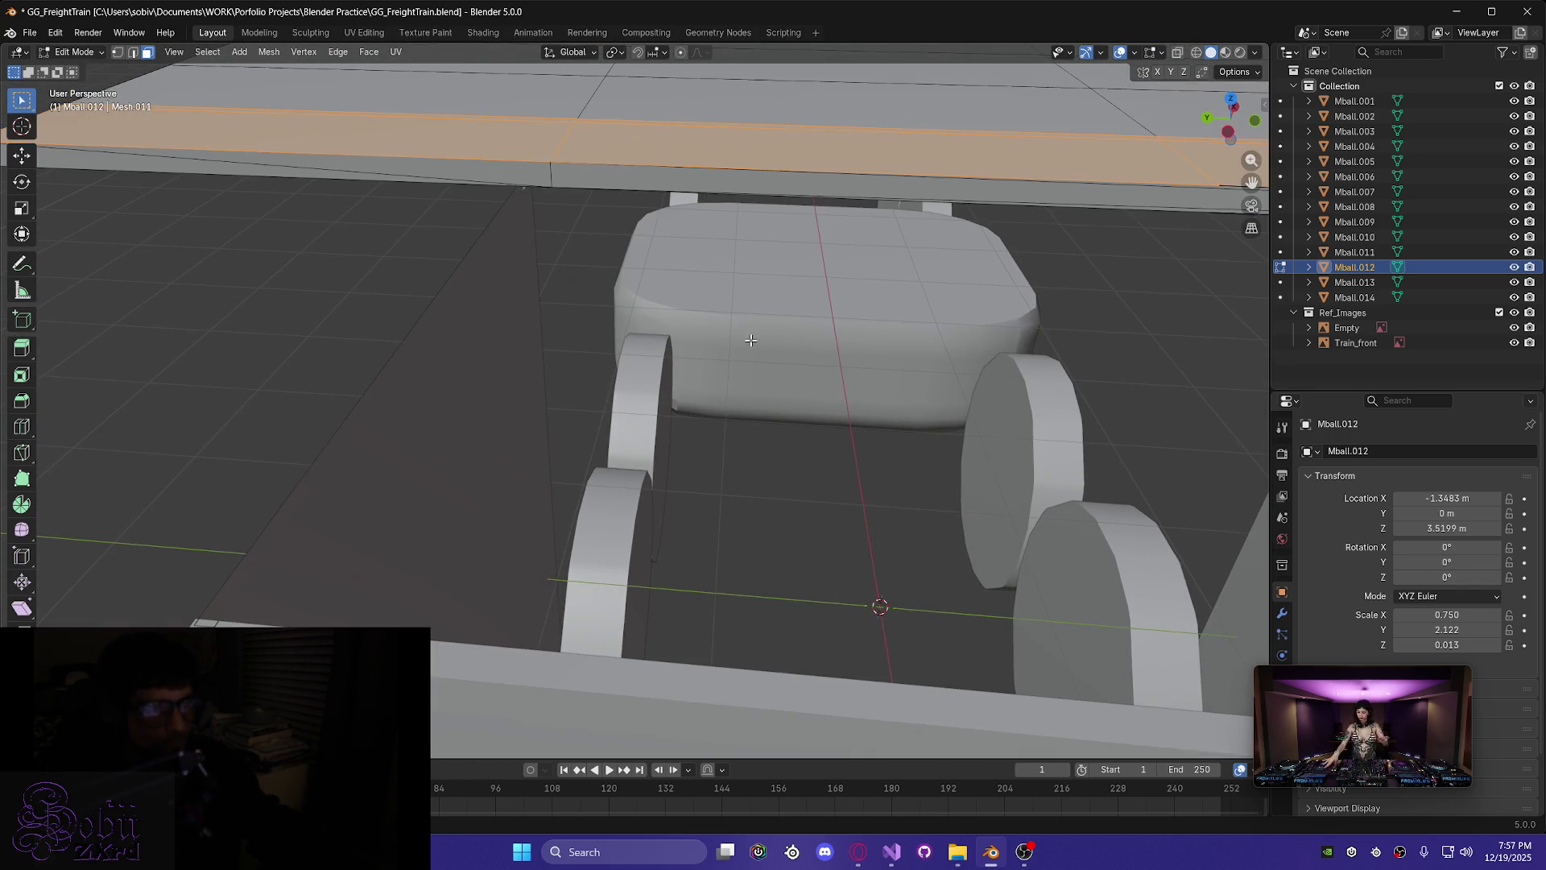
mouse_move(496, 300)
middle_mouse_down()
mouse_move(552, 279)
mouse_move(611, 281)
mouse_move(641, 404)
mouse_move(704, 362)
mouse_move(736, 380)
mouse_move(642, 366)
mouse_move(634, 402)
mouse_move(651, 432)
mouse_move(583, 438)
mouse_move(745, 451)
mouse_move(766, 438)
mouse_move(589, 499)
mouse_move(656, 483)
mouse_move(563, 477)
middle_mouse_up()
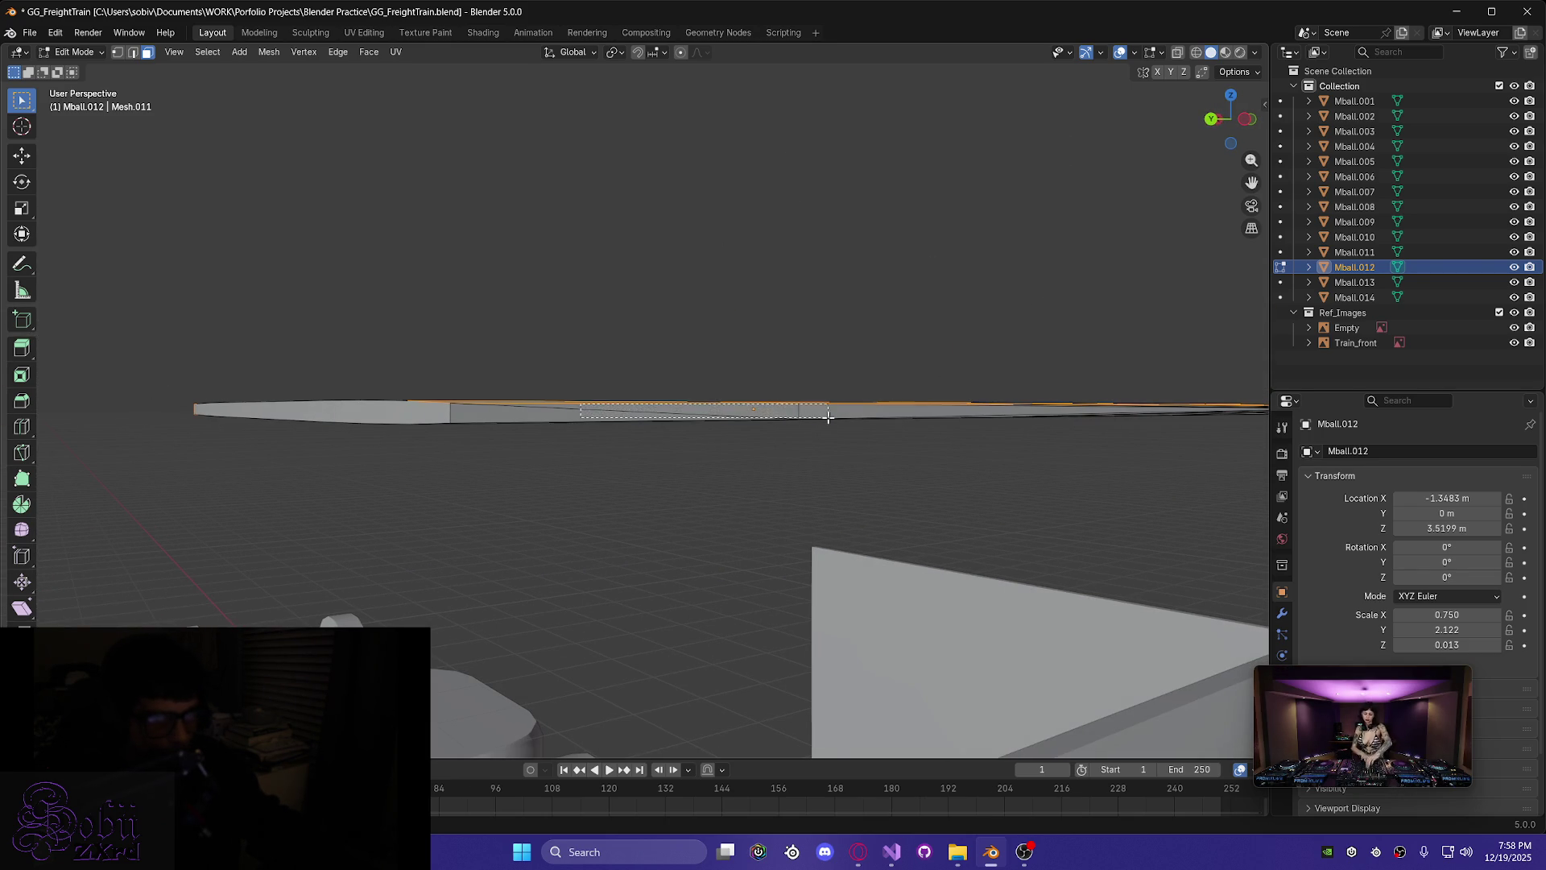
- Add the plate's thin edge faces and the horizontal band of side faces along the rim
left_click_drag(829, 417, 834, 418)
mouse_move(911, 452)
middle_mouse_down("shift")
mouse_move(941, 469)
mouse_move(547, 506)
middle_mouse_up("shift")
mouse_move(982, 507)
middle_mouse_down()
mouse_move(863, 528)
mouse_move(1028, 517)
mouse_move(908, 480)
mouse_move(968, 416)
mouse_move(1022, 442)
mouse_move(1046, 484)
mouse_move(1143, 480)
mouse_move(877, 397)
mouse_move(922, 403)
mouse_move(920, 473)
mouse_move(1025, 473)
mouse_move(783, 493)
mouse_move(1053, 512)
mouse_move(1186, 476)
mouse_move(1081, 529)
mouse_move(1146, 558)
mouse_move(781, 563)
mouse_move(636, 525)
mouse_move(702, 474)
middle_mouse_up()
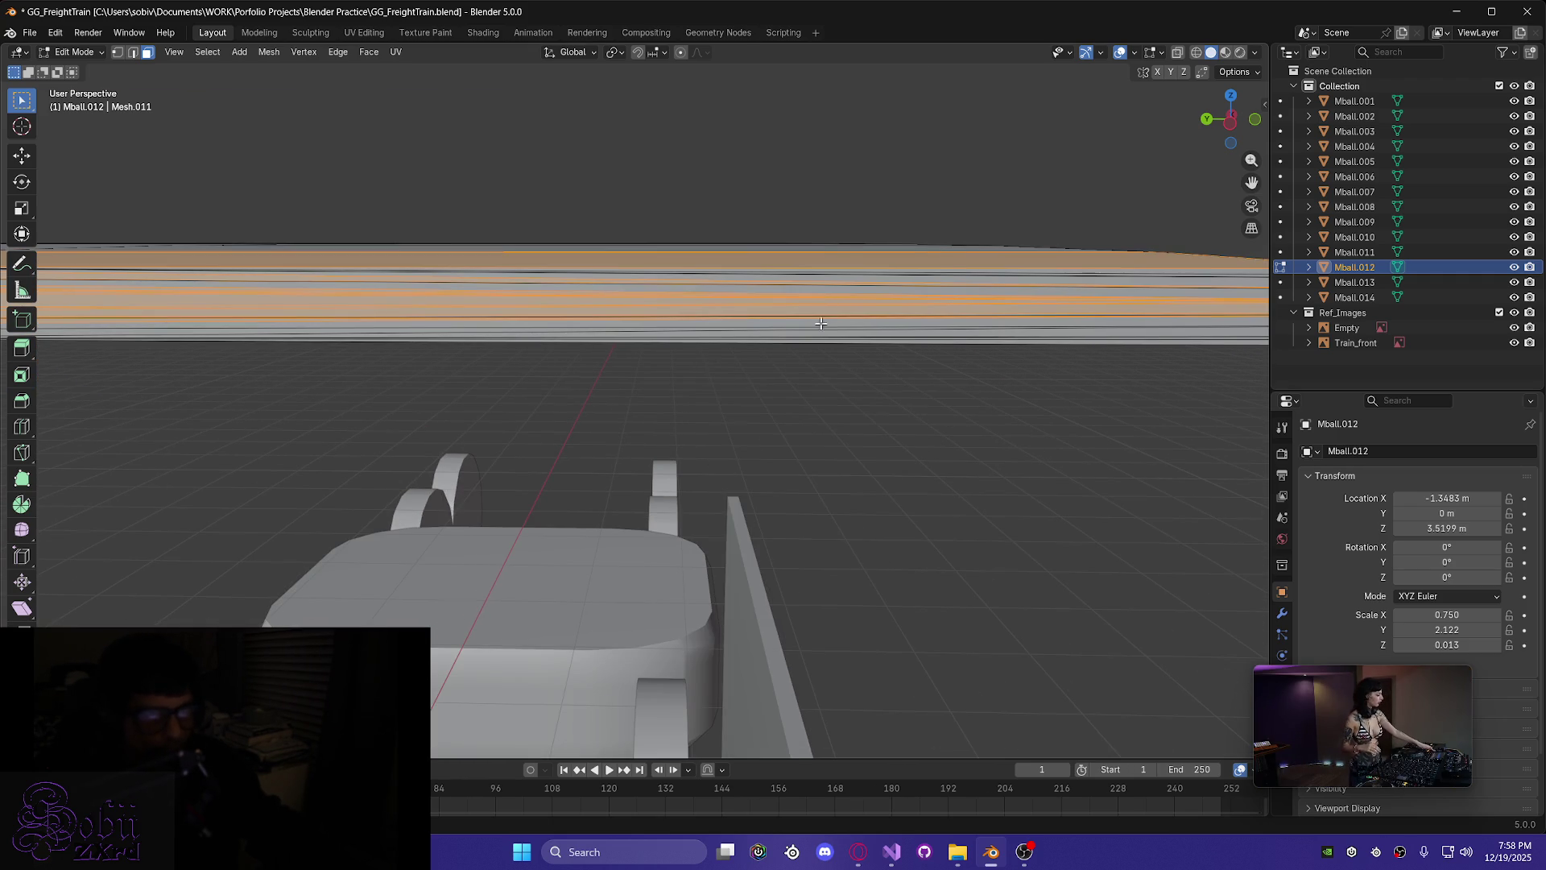
left_click_drag(828, 338, 830, 339)
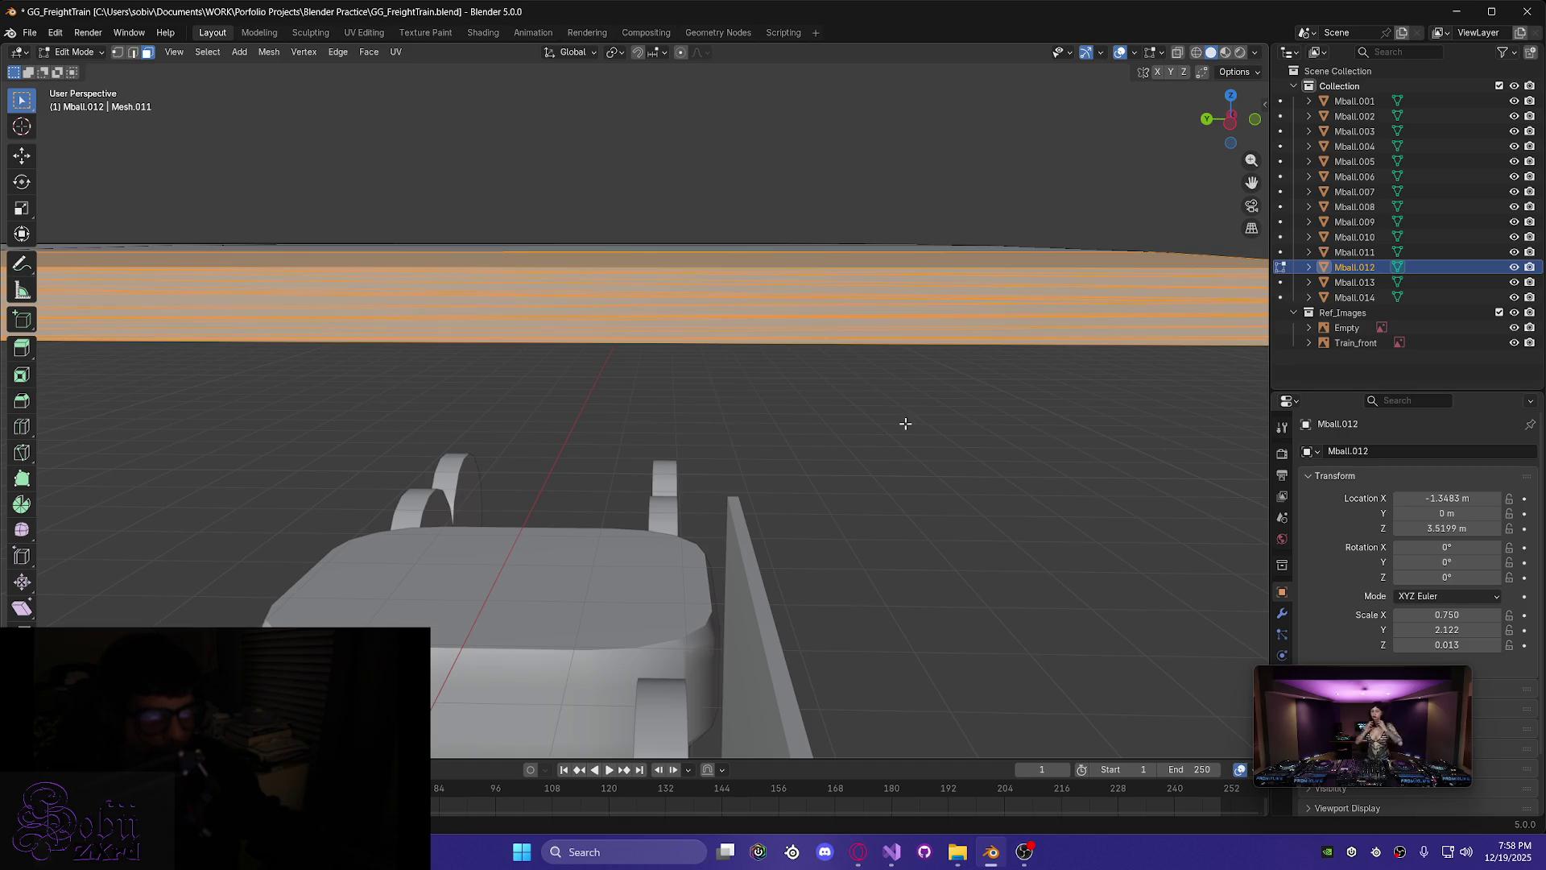
middle_click_drag(905, 424, 928, 432)
mouse_move(514, 425)
middle_mouse_down()
mouse_move(460, 412)
mouse_move(494, 365)
mouse_move(451, 308)
middle_mouse_up()
left_click_drag(964, 476, 991, 499)
left_click(829, 520, "shift")
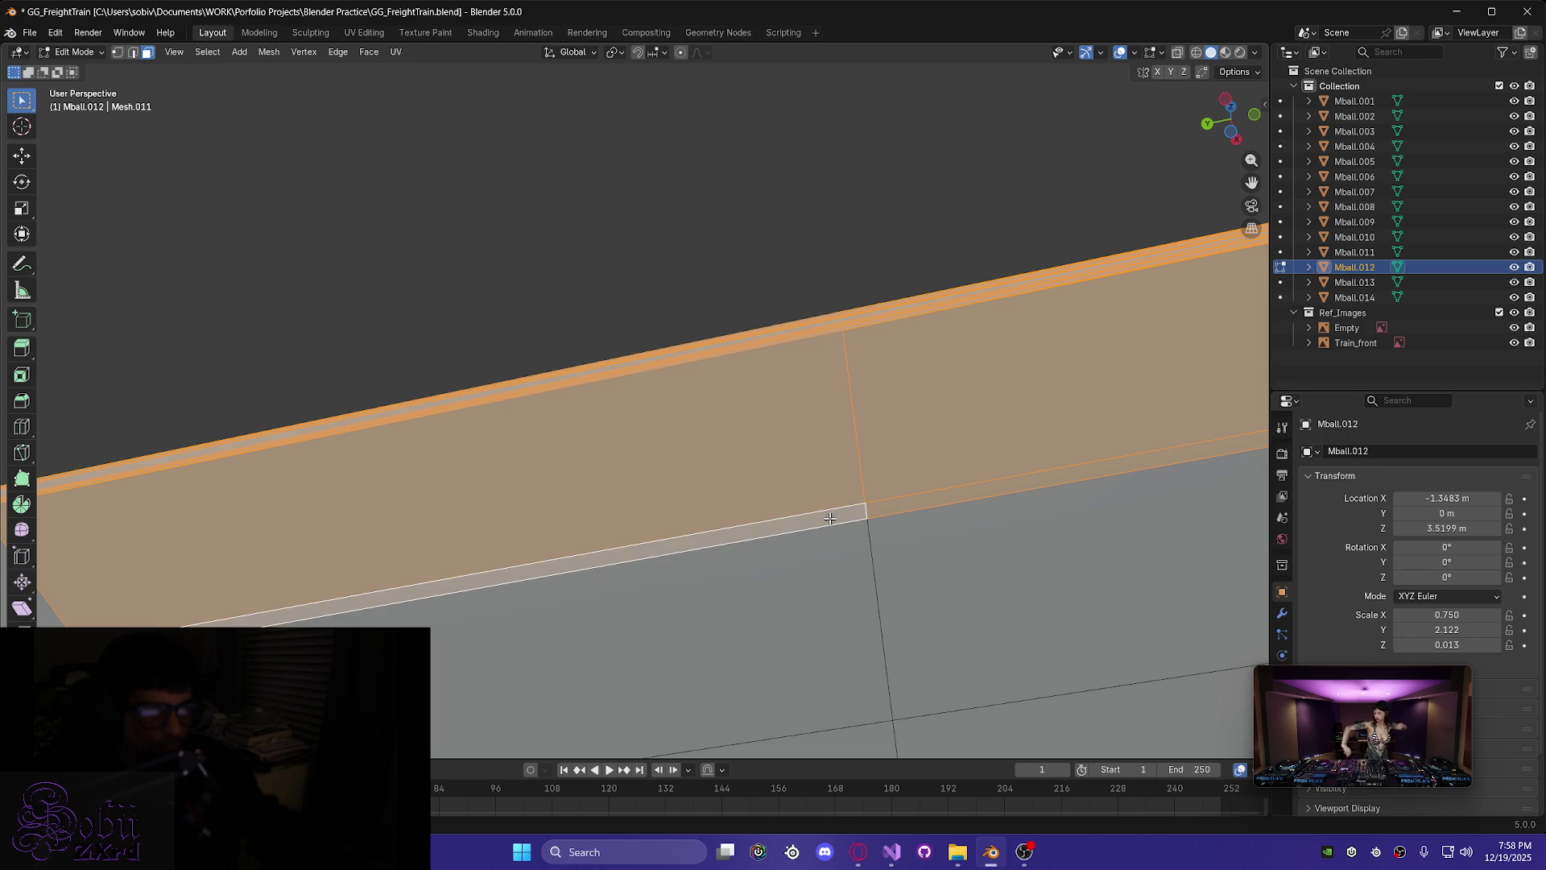
middle_click_drag(829, 519, 1059, 369)
middle_click_drag(282, 468, 379, 469)
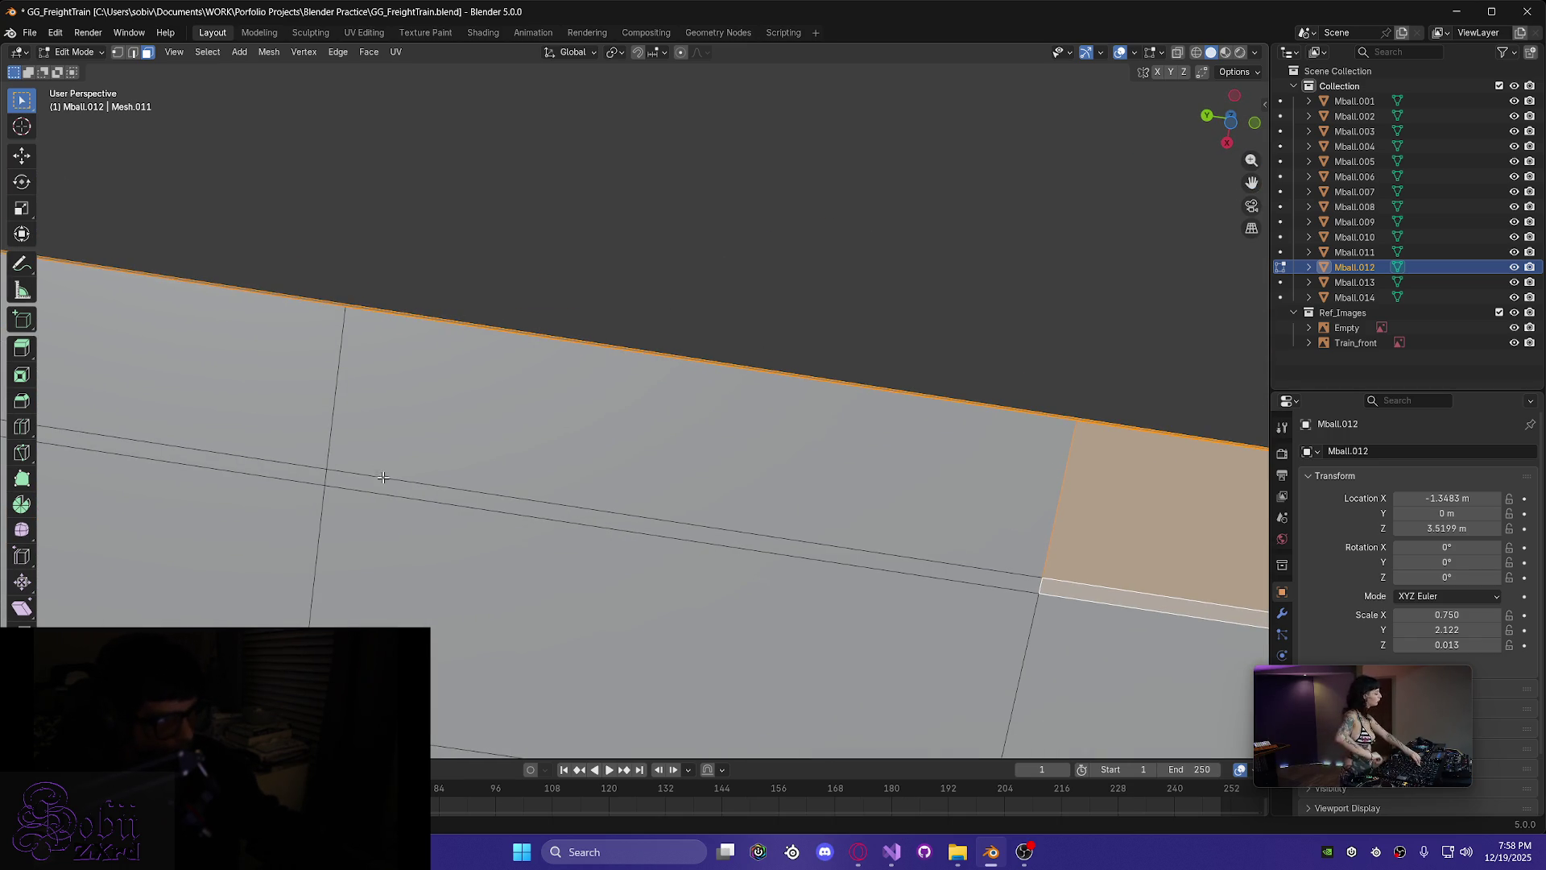
- Select the upper band faces, drop the two lower faces, and add the thin left strip
left_click_drag(273, 417, 269, 386)
left_click(252, 508, "shift")
left_click(400, 568, "shift")
mouse_move(204, 563)
middle_mouse_down()
mouse_move(156, 542)
mouse_move(176, 527)
mouse_move(186, 547)
mouse_move(727, 556)
middle_mouse_up()
left_click_drag(342, 471, 238, 468, "shift")
mouse_move(149, 439)
middle_mouse_down()
mouse_move(263, 552)
mouse_move(298, 476)
middle_mouse_up()
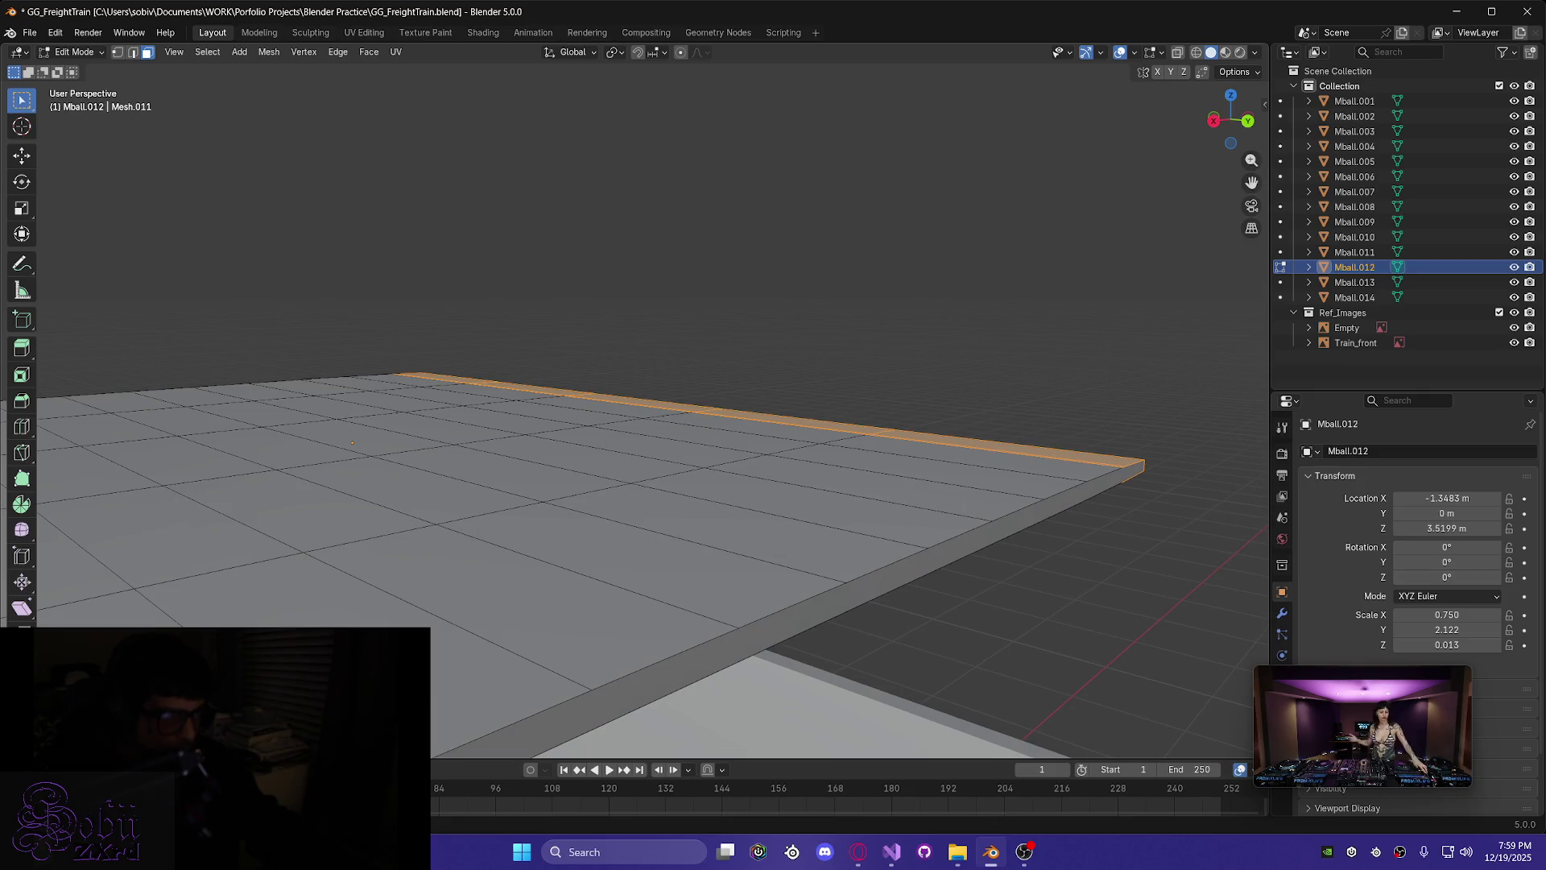
- Clear the selection and box-select the bottom row of plate faces
scroll(637, 403, "down", 4)
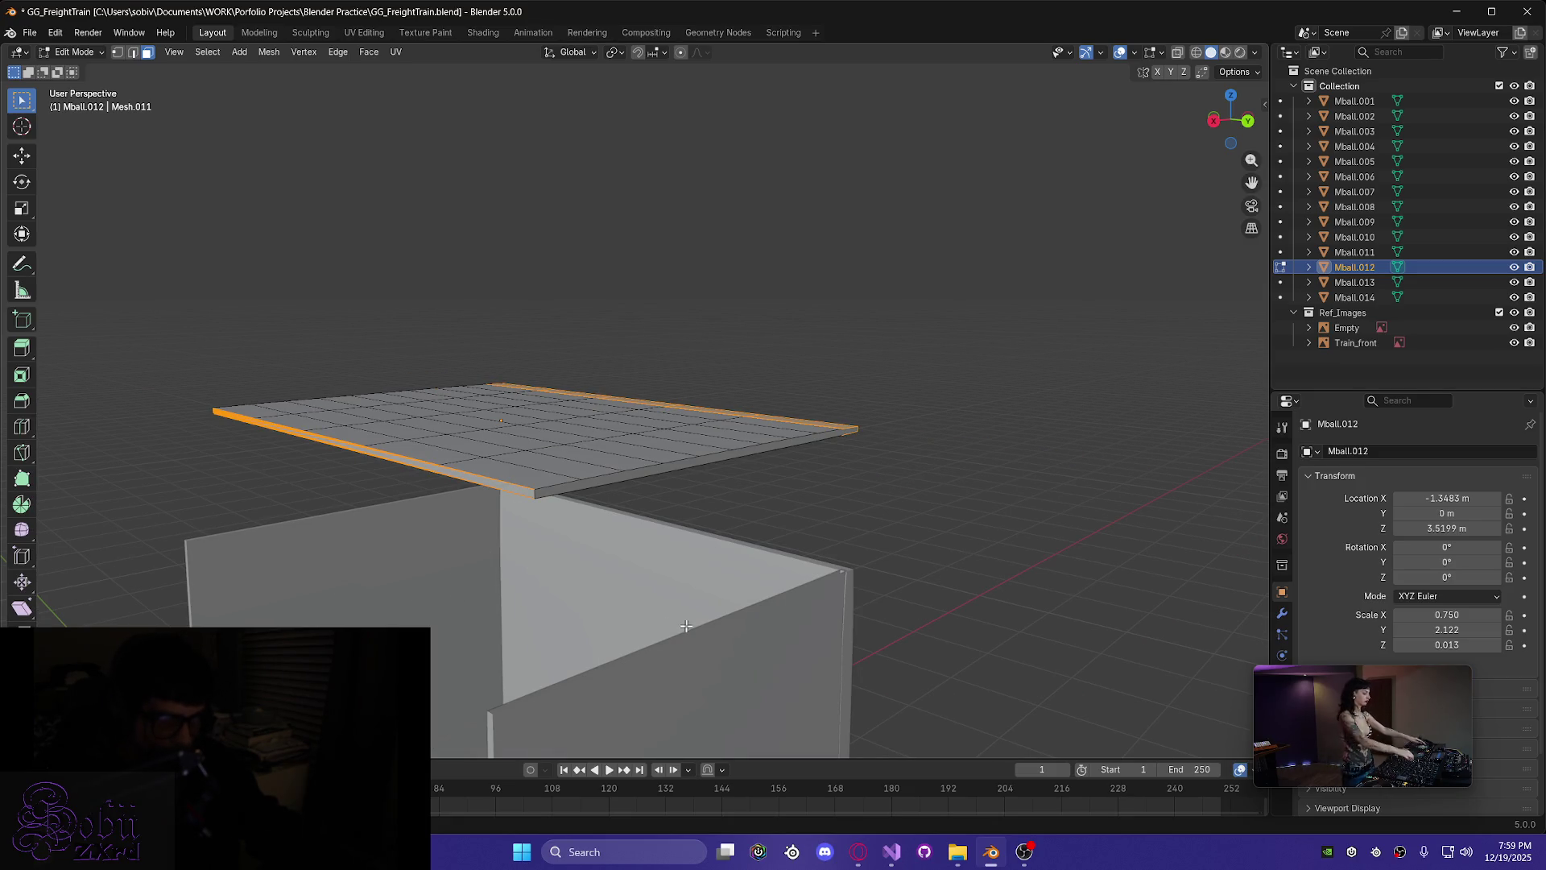
left_click(946, 517)
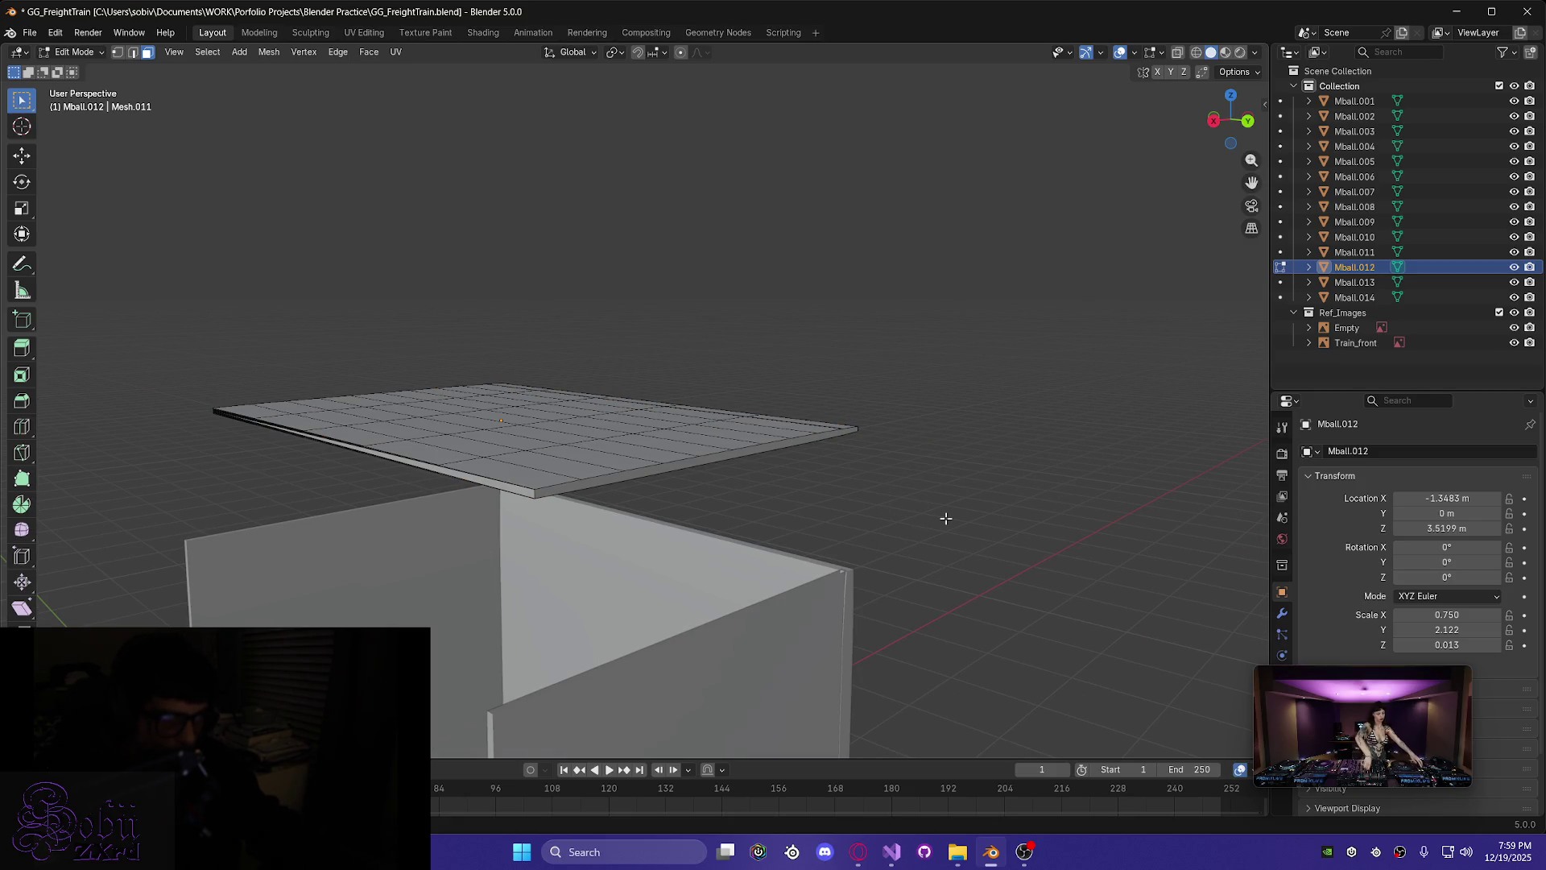
mouse_move(946, 518)
middle_mouse_down()
mouse_move(801, 535)
mouse_move(880, 451)
mouse_move(899, 392)
mouse_move(1009, 364)
mouse_move(655, 484)
mouse_move(478, 582)
mouse_move(355, 609)
mouse_move(304, 487)
mouse_move(287, 494)
mouse_move(545, 378)
middle_mouse_up()
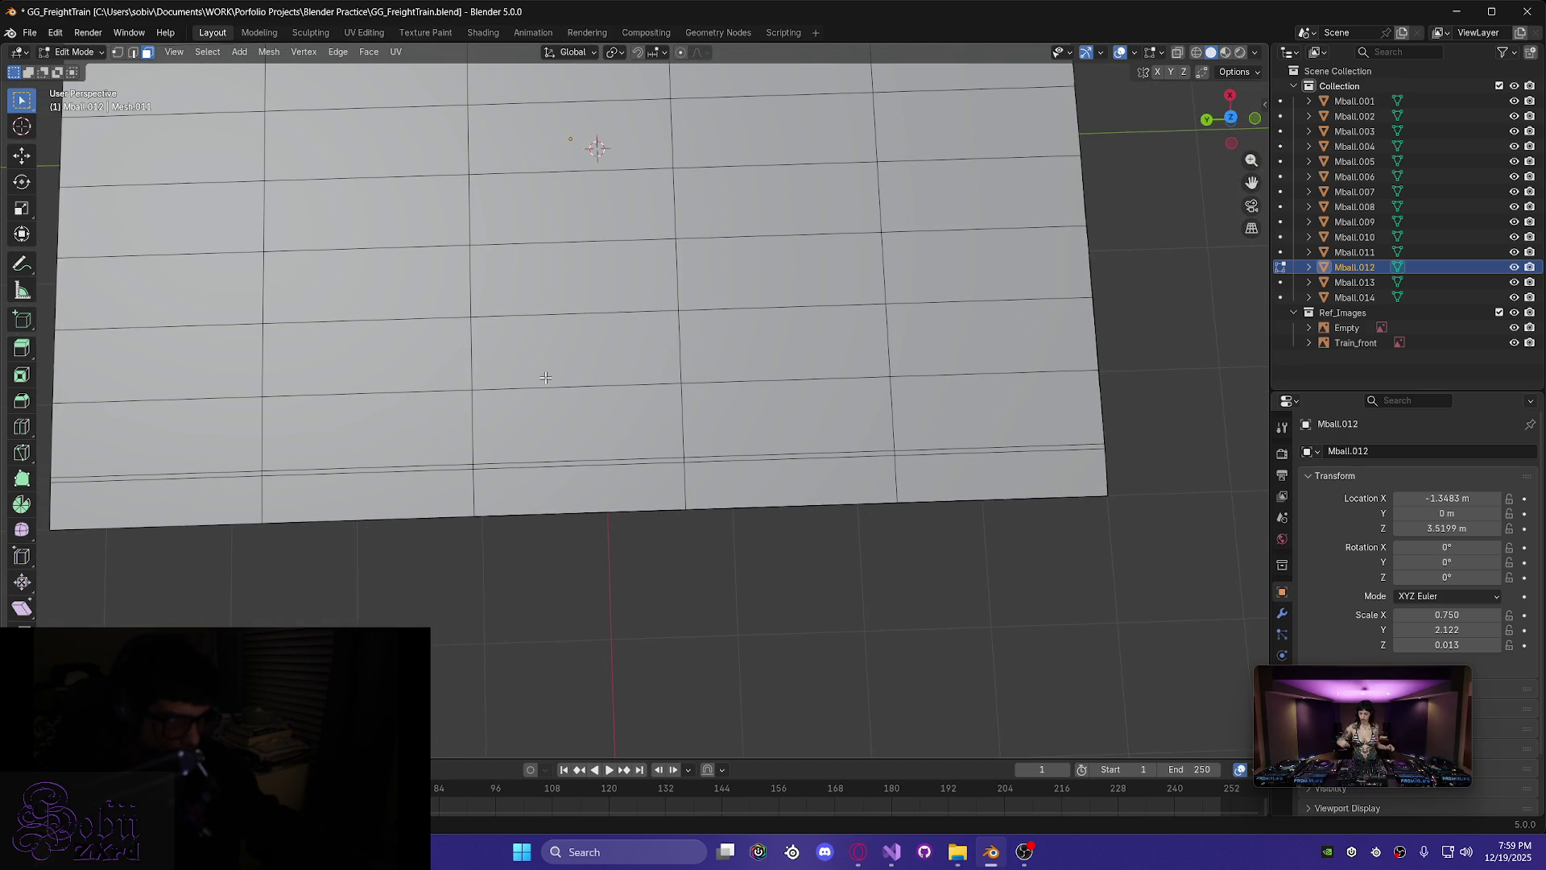
mouse_move(1044, 530)
left_mouse_down()
mouse_move(863, 512)
mouse_move(241, 520)
mouse_move(164, 489)
left_mouse_up()
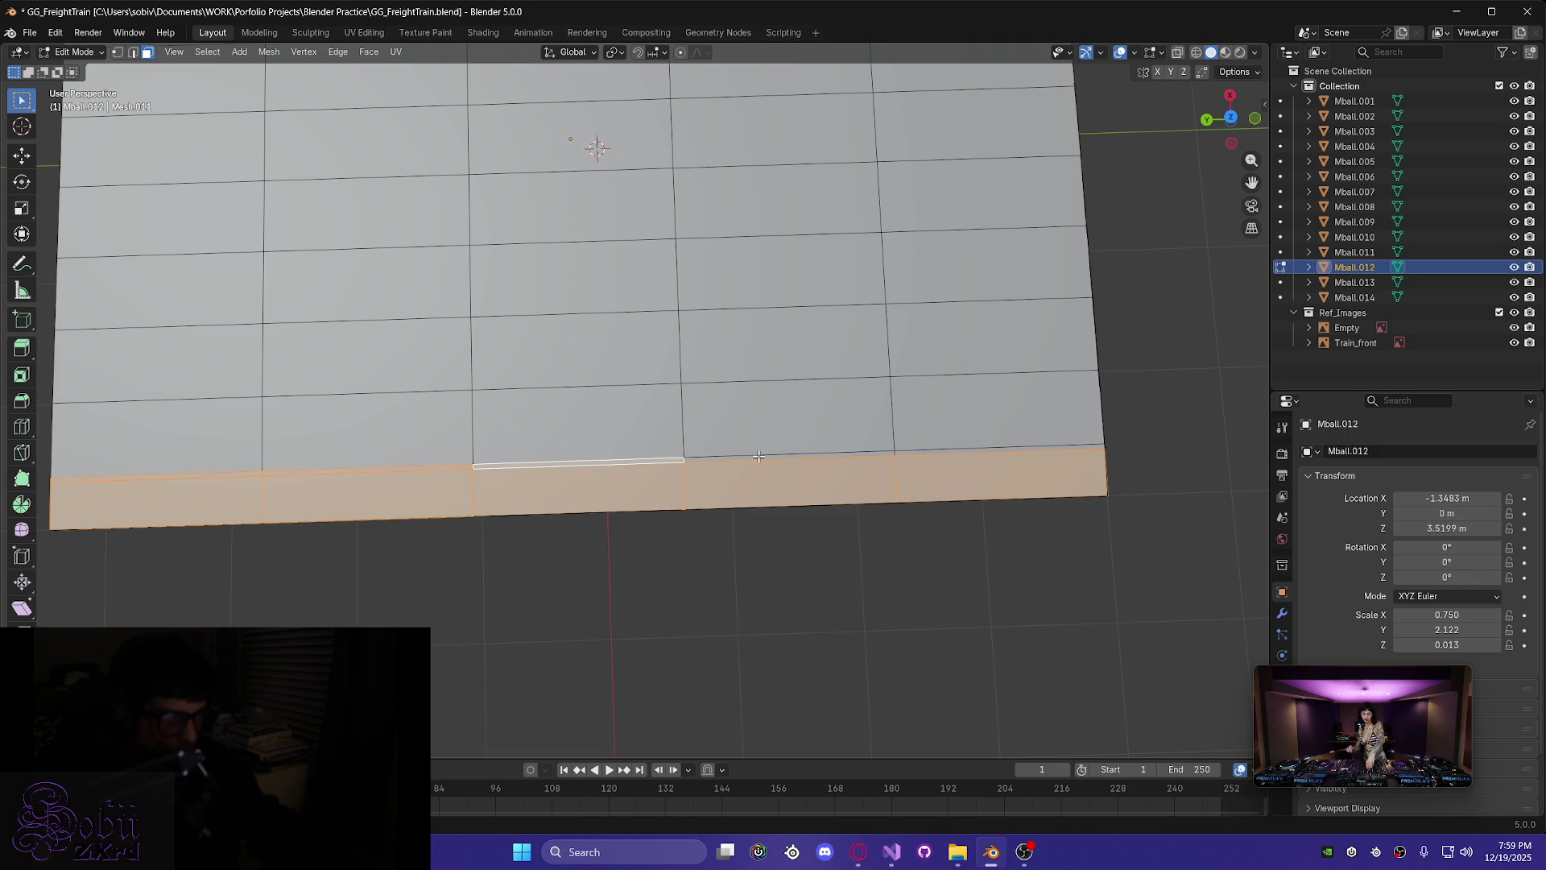
mouse_move(963, 515)
middle_mouse_down()
mouse_move(679, 239)
mouse_move(632, 511)
mouse_move(924, 435)
middle_mouse_up()
scroll(594, 605, "up", 3)
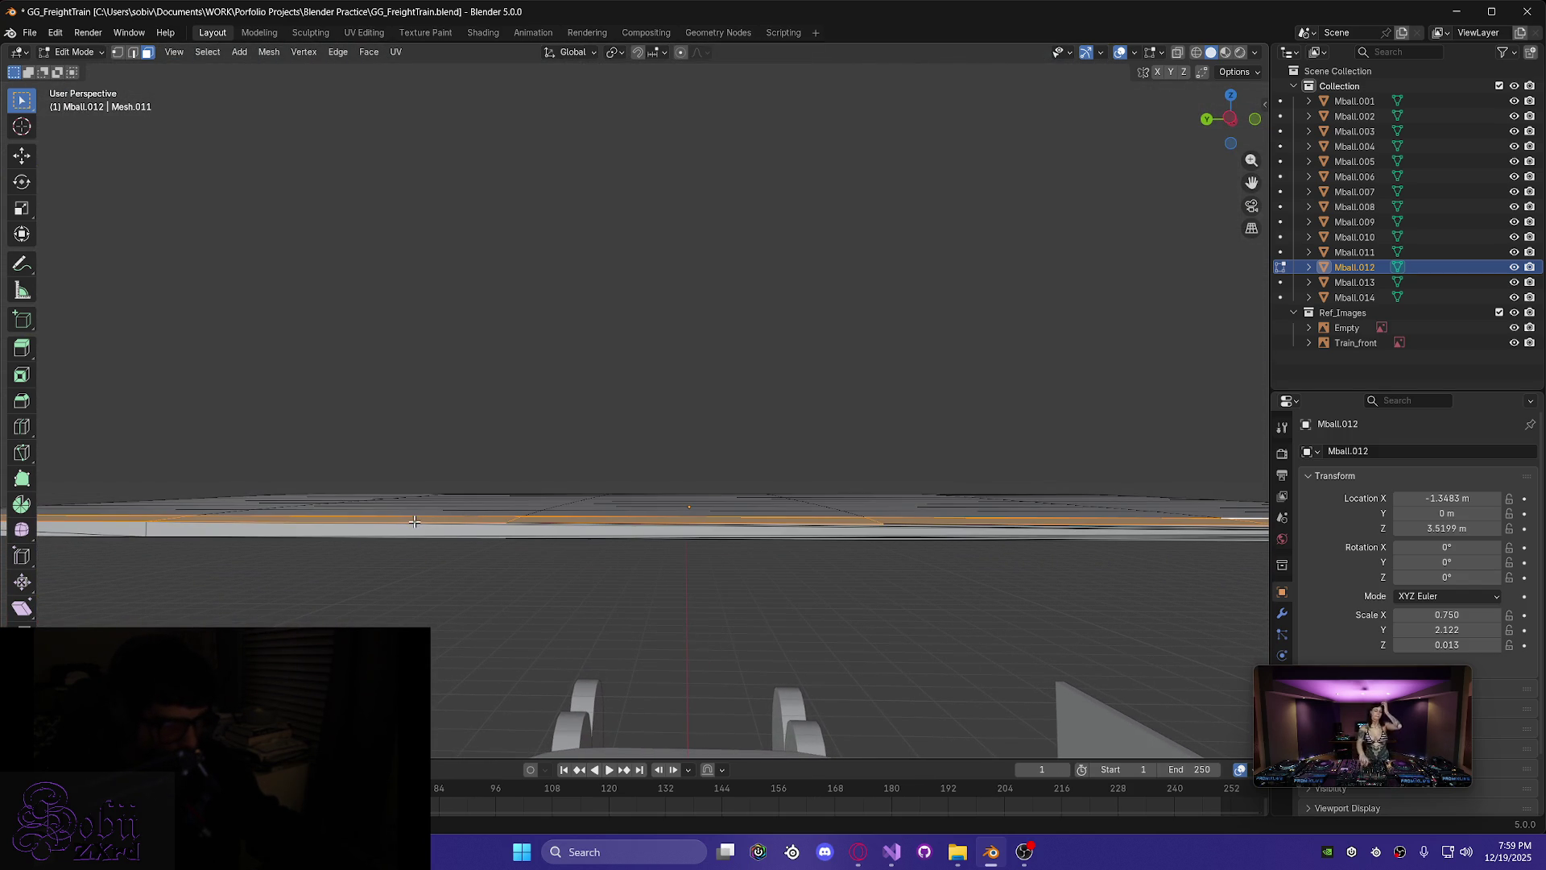
- Add the long side face and rim faces, leaving the underside face unselected
left_click_drag(529, 532, 524, 538)
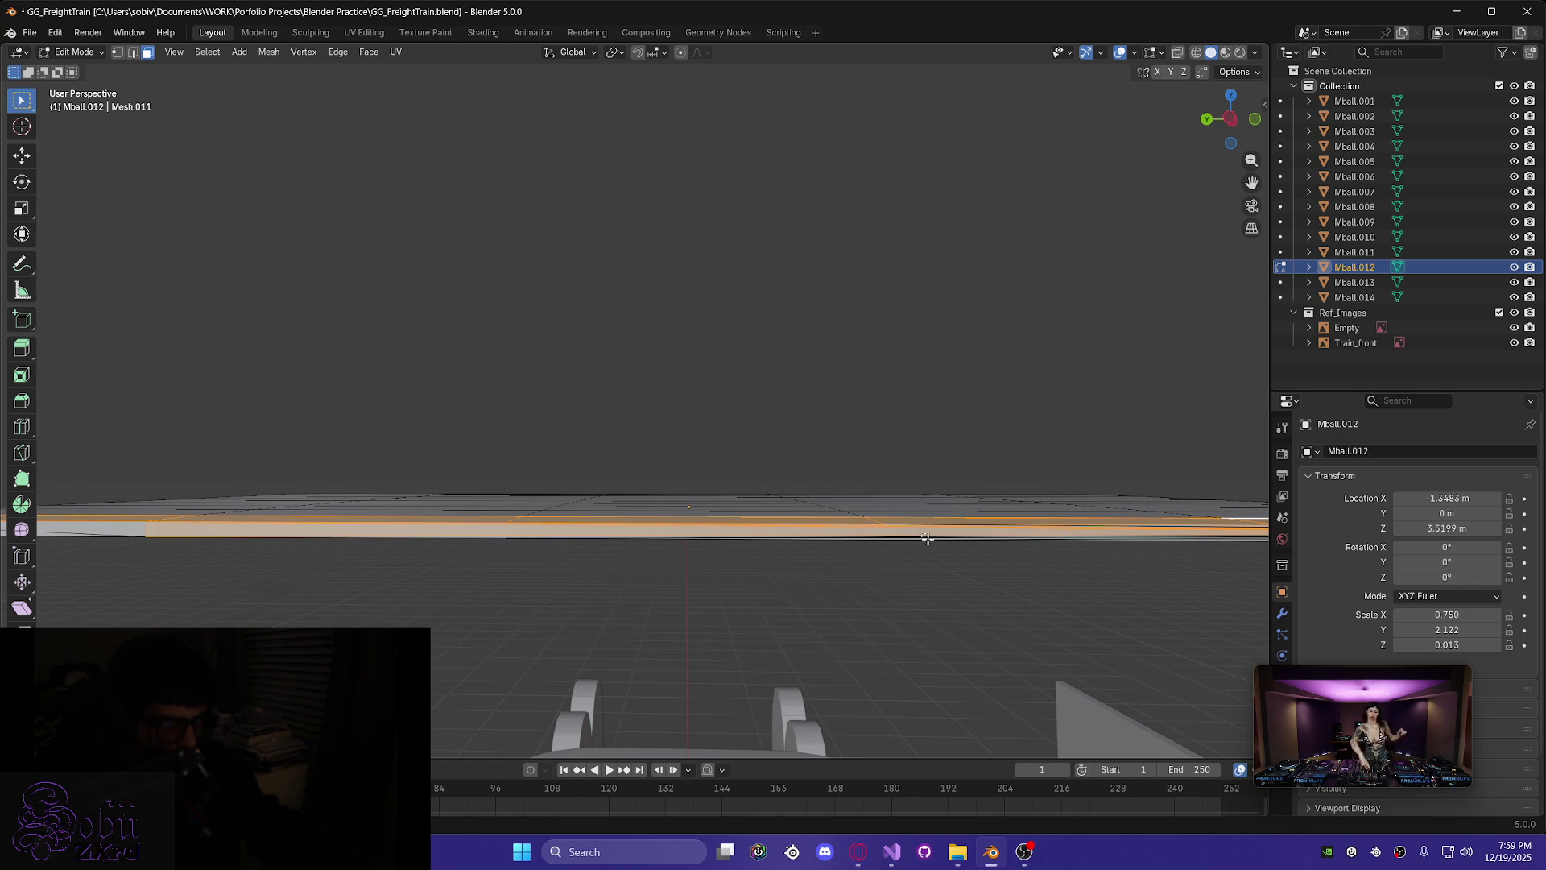
mouse_move(978, 563)
middle_mouse_down()
mouse_move(793, 535)
mouse_move(777, 515)
mouse_move(994, 559)
mouse_move(966, 629)
mouse_move(742, 535)
middle_mouse_up()
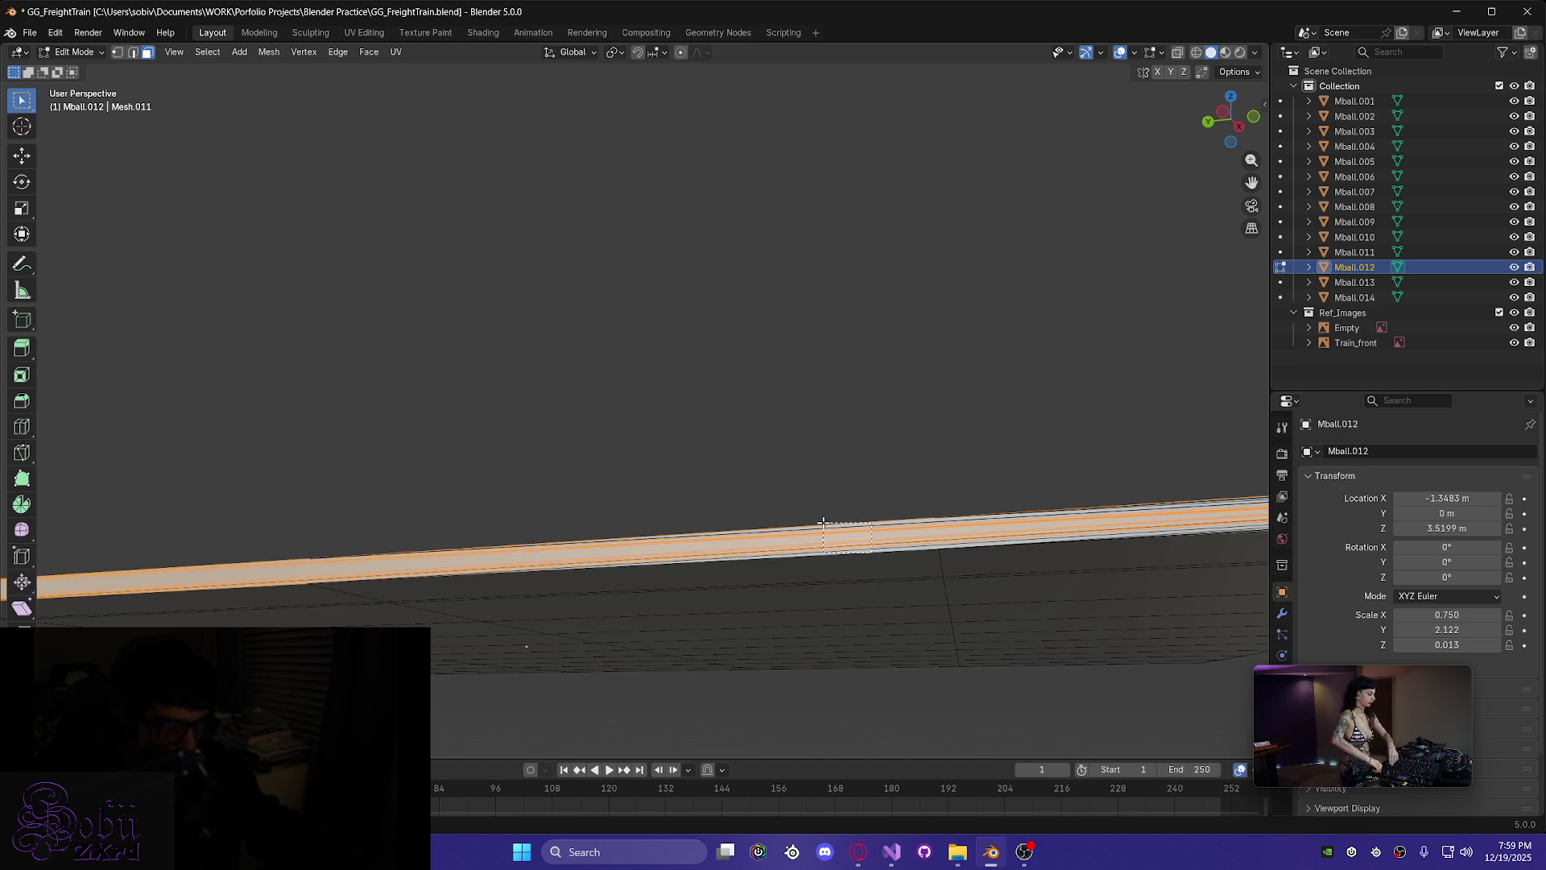
left_click_drag(823, 523, 859, 551)
left_click(886, 571, "shift")
mouse_move(915, 589)
middle_mouse_down()
mouse_move(925, 542)
mouse_move(1004, 487)
middle_mouse_up()
- Add the faces along the plate's side, excluding the left rim face
mouse_move(999, 504)
left_mouse_down()
mouse_move(902, 543)
mouse_move(887, 530)
left_mouse_up()
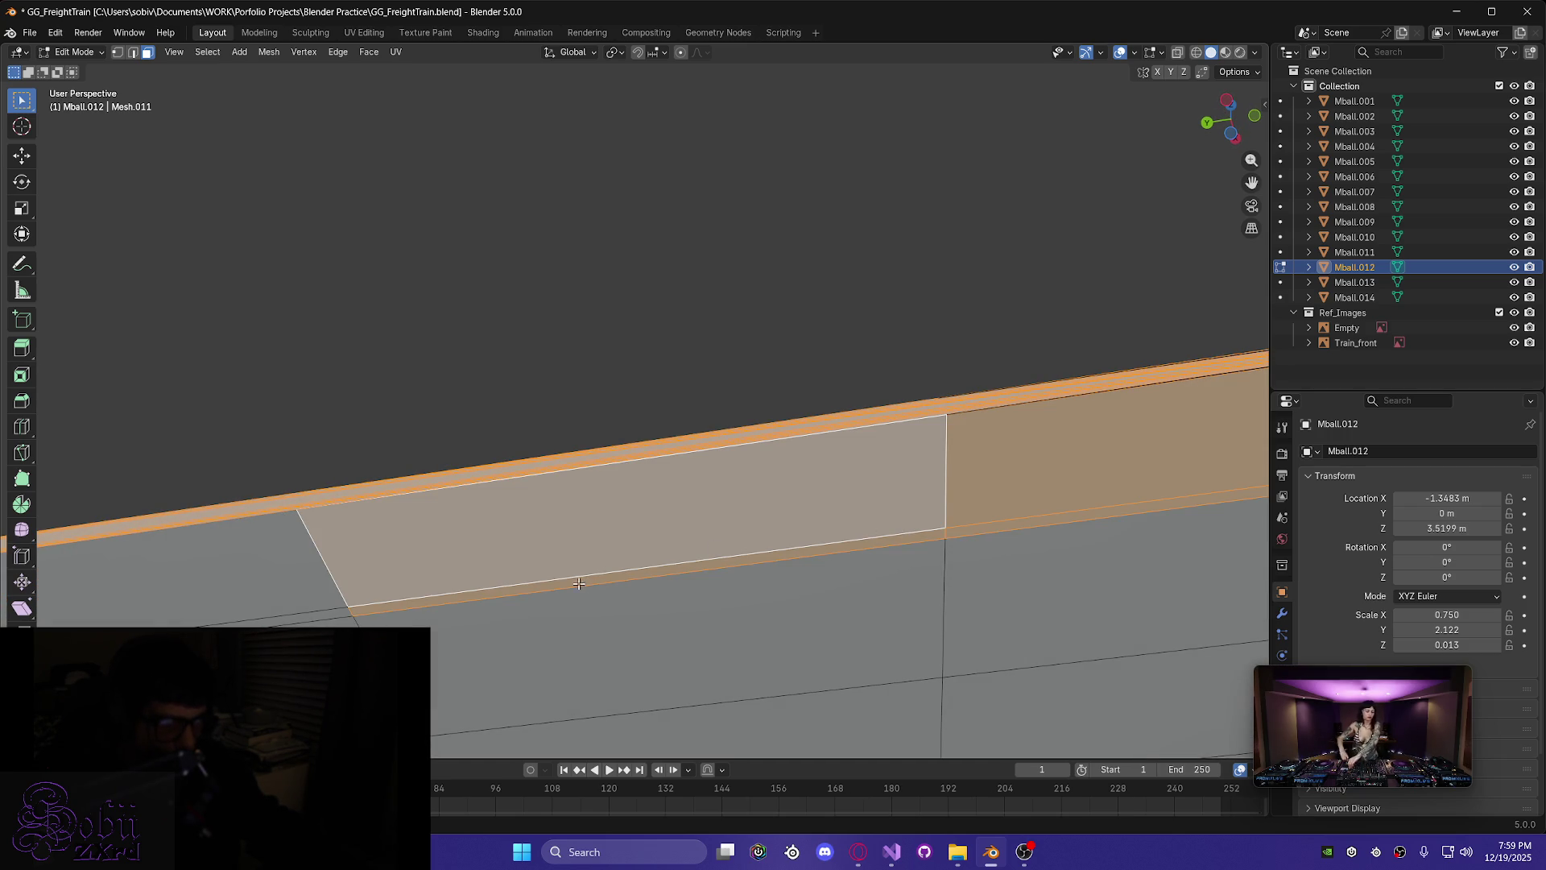
left_click(290, 576, "shift")
left_click(305, 602, "shift")
scroll(306, 602, "down", 5)
scroll(608, 513, "up", 1)
middle_click_drag(1071, 475, 1068, 560)
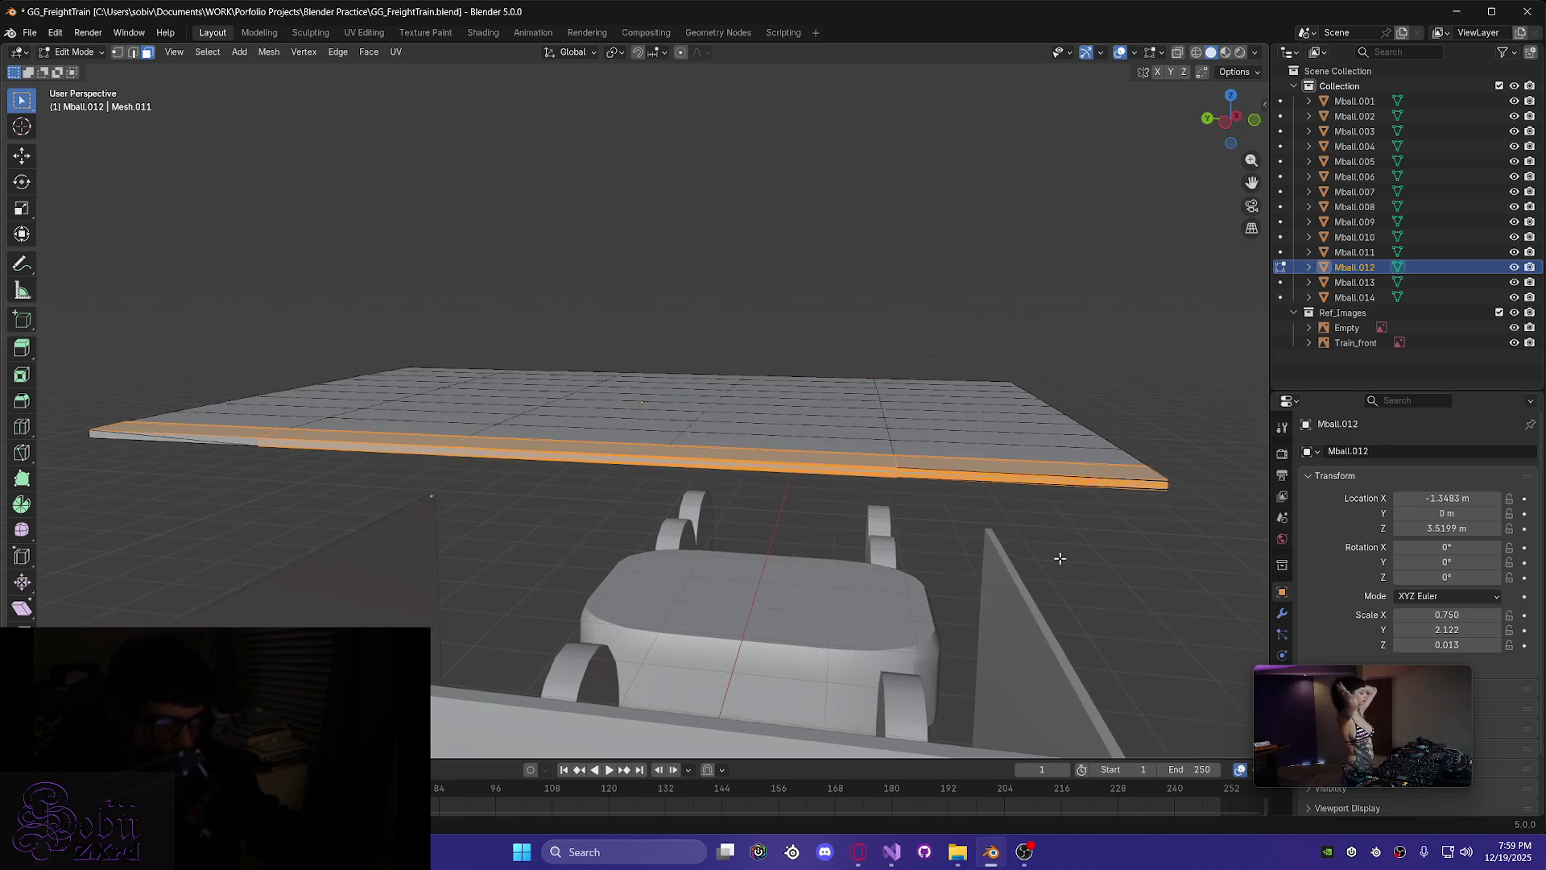
scroll(712, 564, "up", 6)
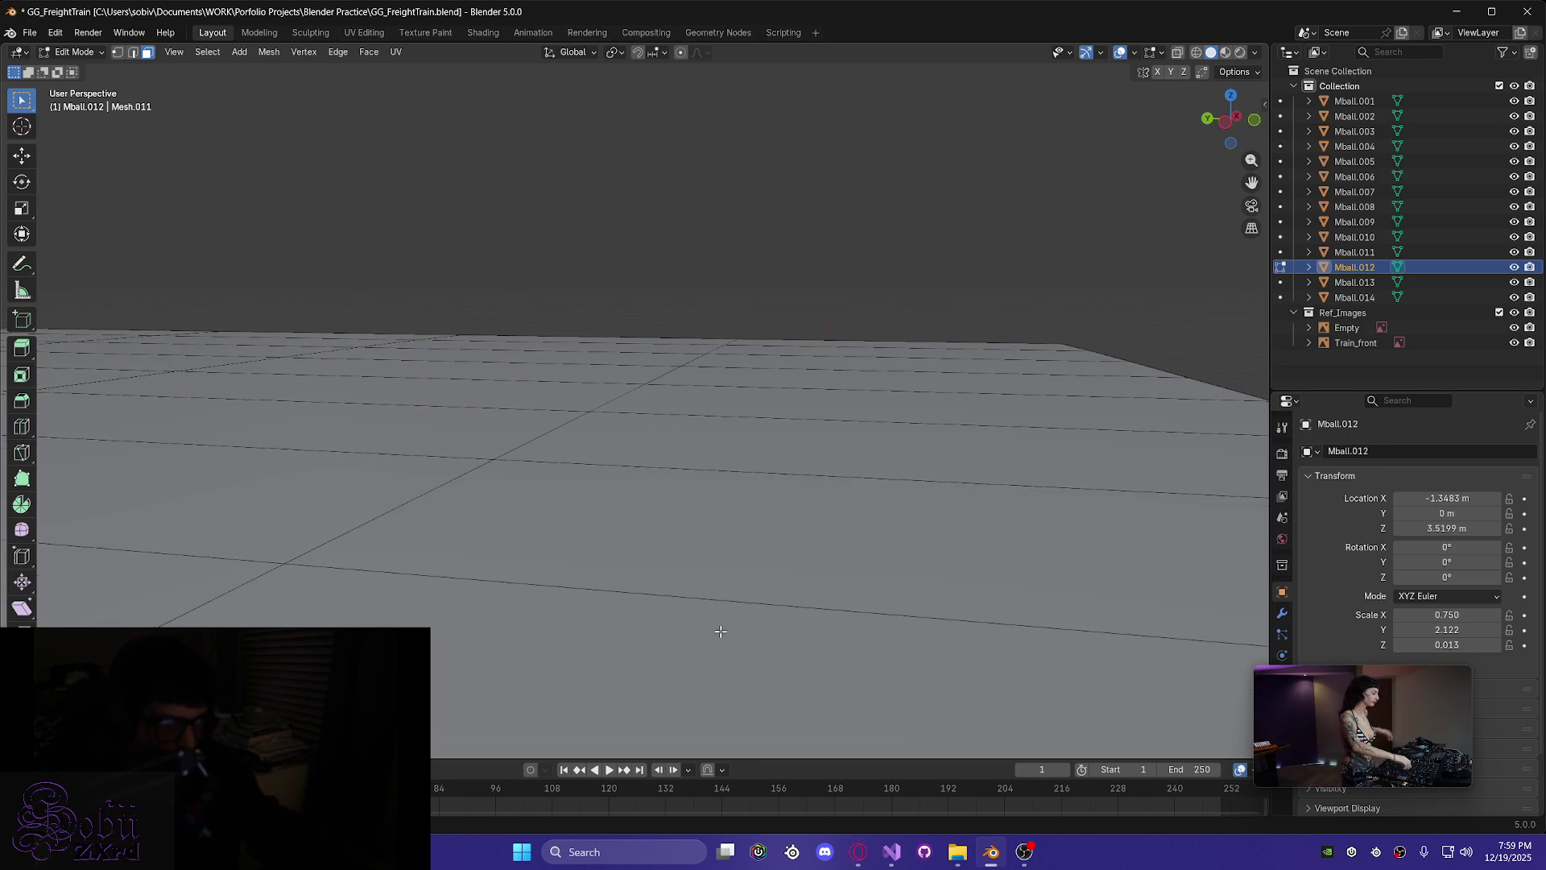
- Select the side band faces and add the strip's left face
scroll(720, 631, "down", 2)
mouse_move(732, 650)
middle_mouse_down("shift")
mouse_move(800, 397)
mouse_move(819, 517)
middle_mouse_up("shift")
left_click_drag(836, 566, 850, 586, "shift")
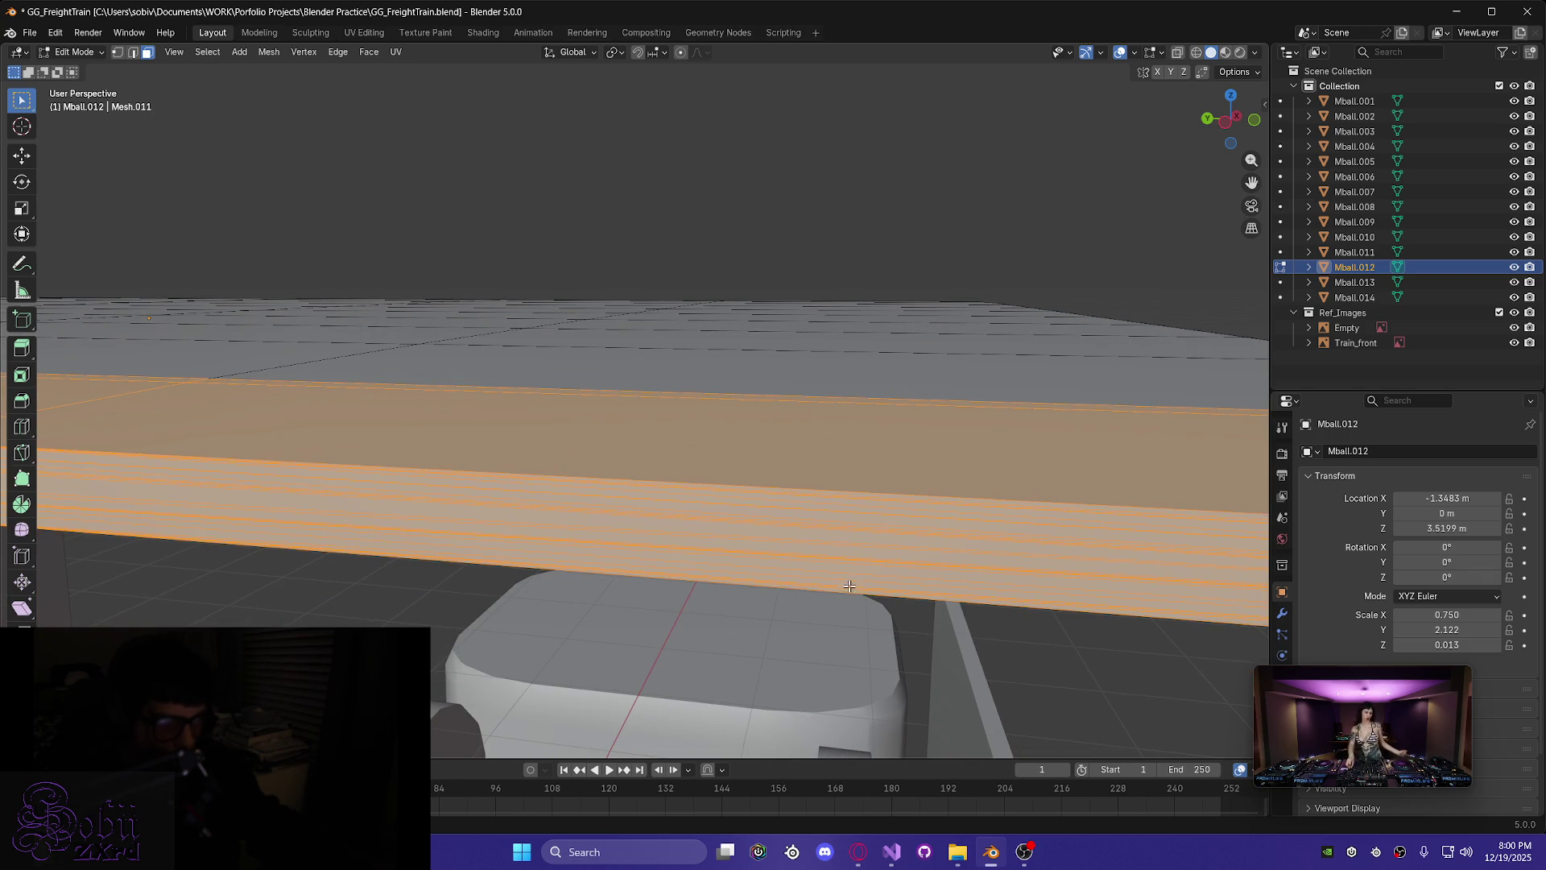
scroll(909, 592, "down", 5)
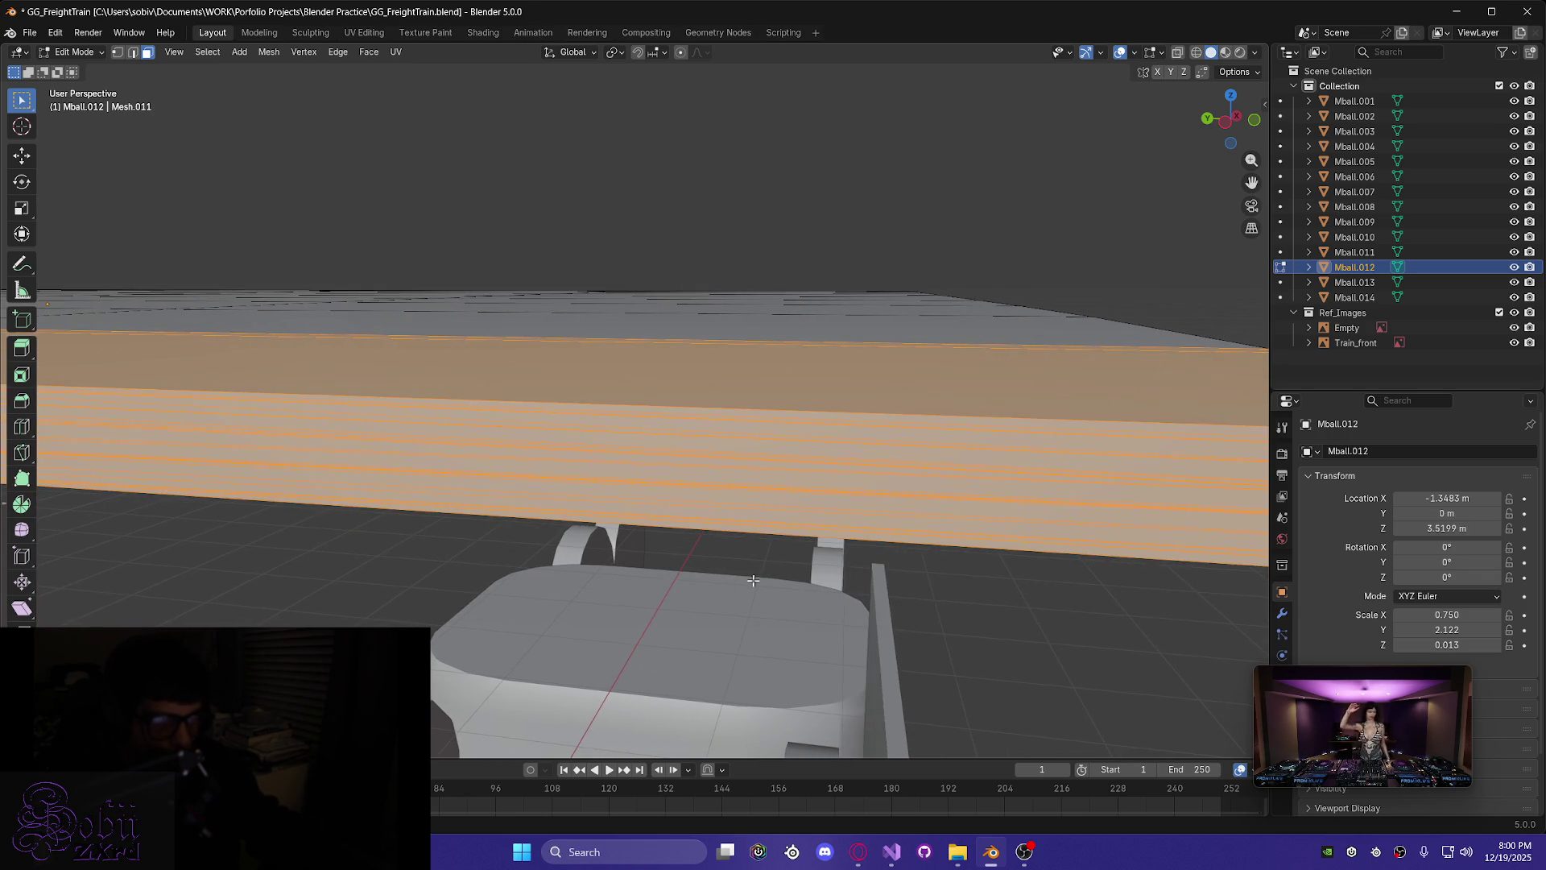
scroll(653, 531, "up", 2)
mouse_move(653, 531)
middle_mouse_down()
mouse_move(420, 514)
mouse_move(716, 525)
mouse_move(552, 507)
mouse_move(612, 432)
middle_mouse_up()
mouse_move(925, 394)
middle_mouse_down()
mouse_move(614, 510)
mouse_move(699, 563)
mouse_move(588, 557)
middle_mouse_up()
left_click(574, 580, "shift")
- Add the strip's front faces and its right-end face to the selection
middle_click_drag(598, 629, 595, 567)
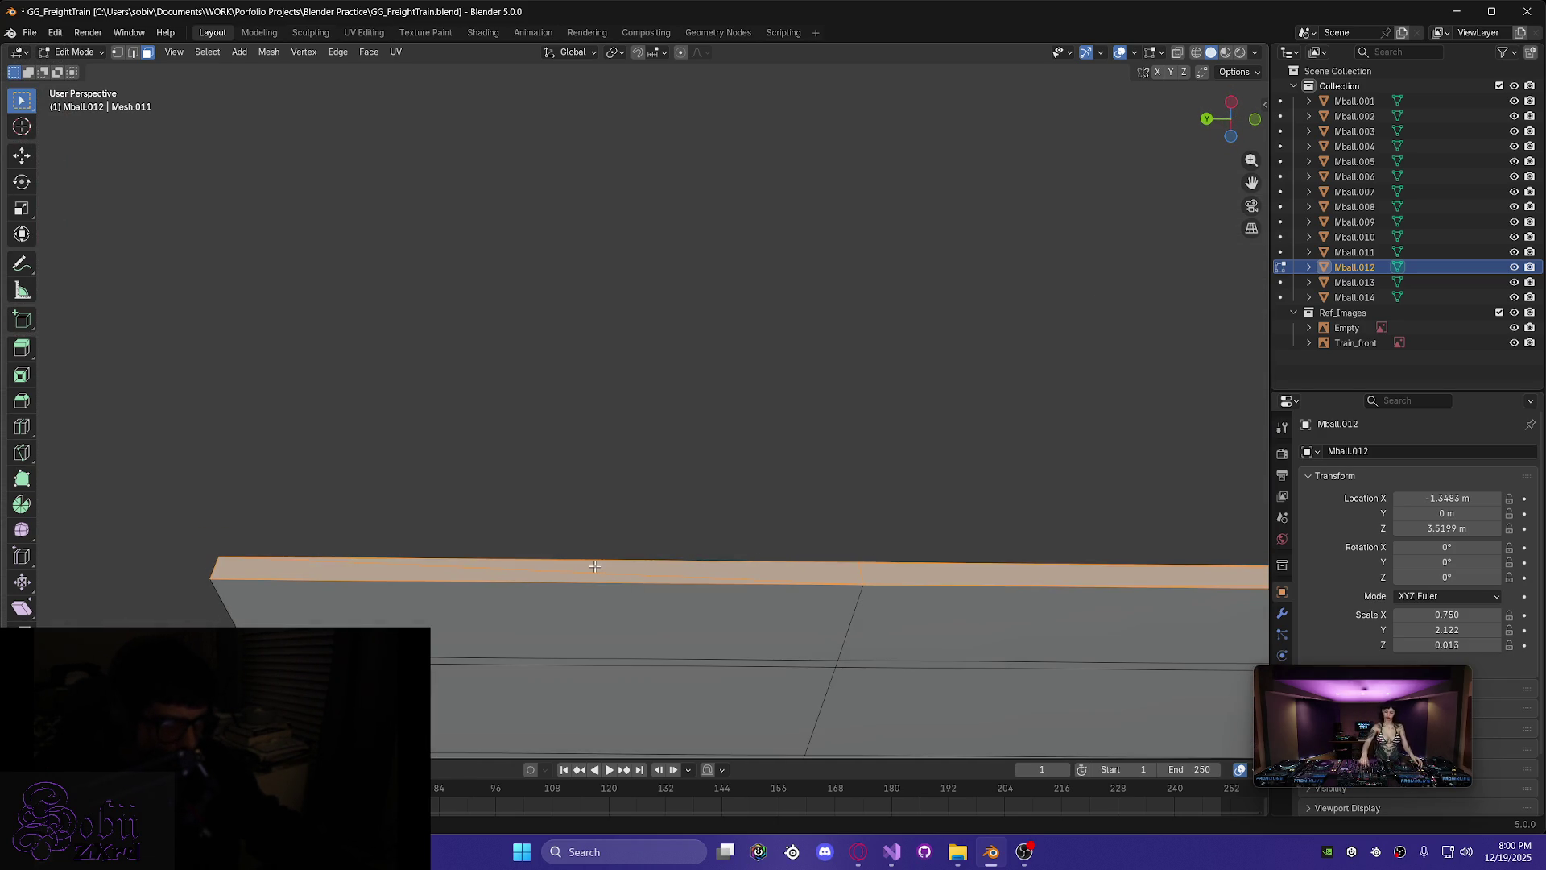
left_click_drag(829, 653, 852, 663, "shift")
middle_click_drag(999, 662, 773, 564, "shift")
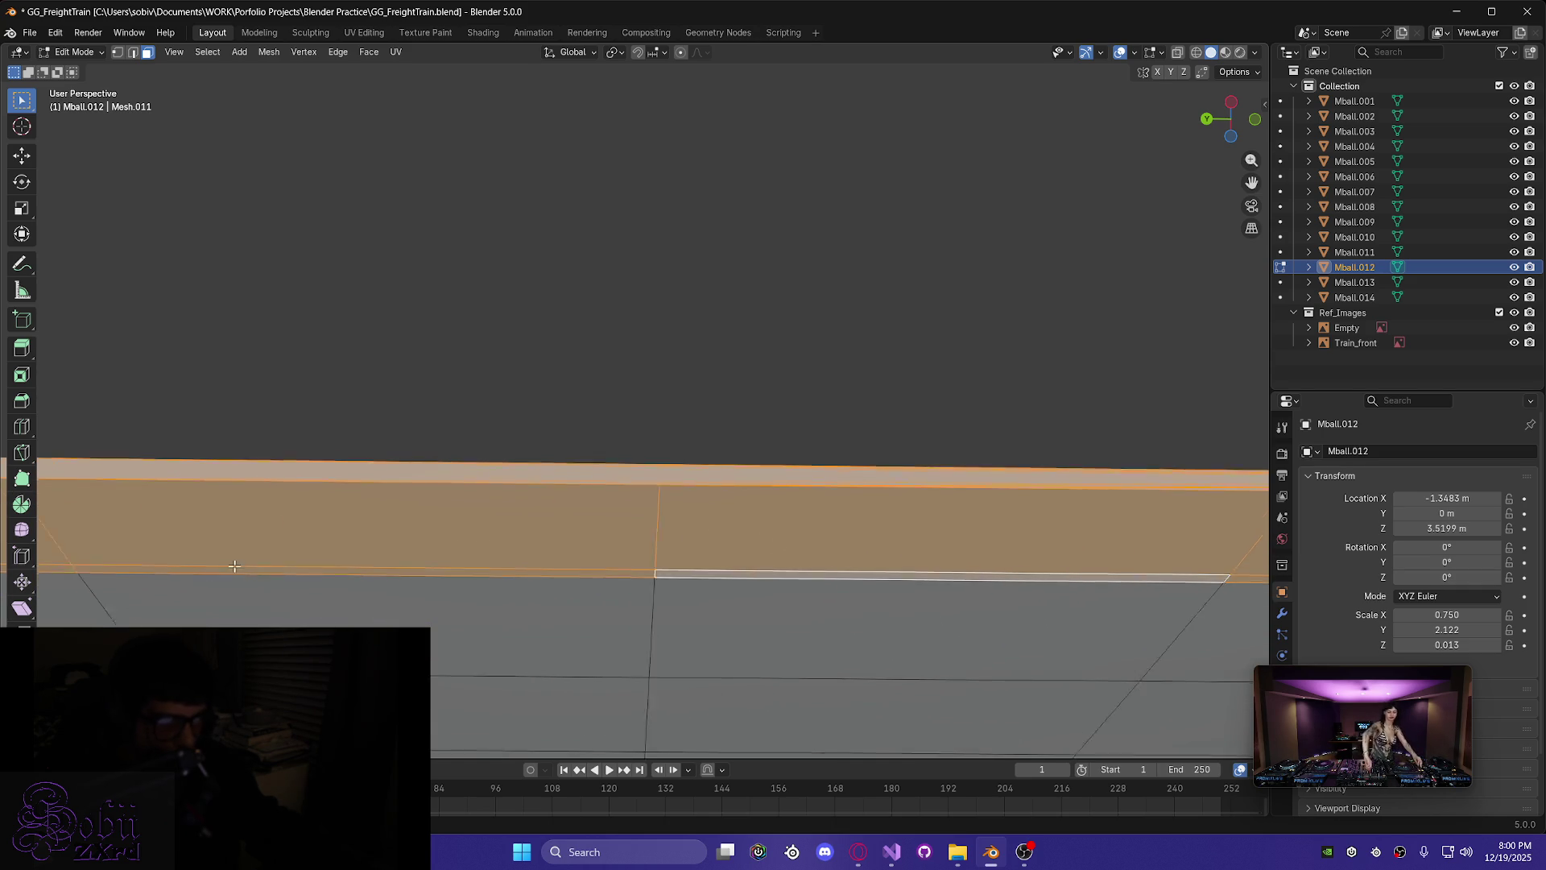
mouse_move(719, 622)
middle_mouse_down("shift")
mouse_move(408, 604)
mouse_move(856, 577)
mouse_move(745, 607)
mouse_move(862, 563)
mouse_move(435, 518)
mouse_move(475, 532)
middle_mouse_up("shift")
left_click(533, 514, "shift")
scroll(733, 623, "down", 5)
middle_click_drag(973, 553, 659, 671)
- Delete the selected rim strip faces with X > Faces and inspect the trimmed plate
key("x")
left_click(657, 668)
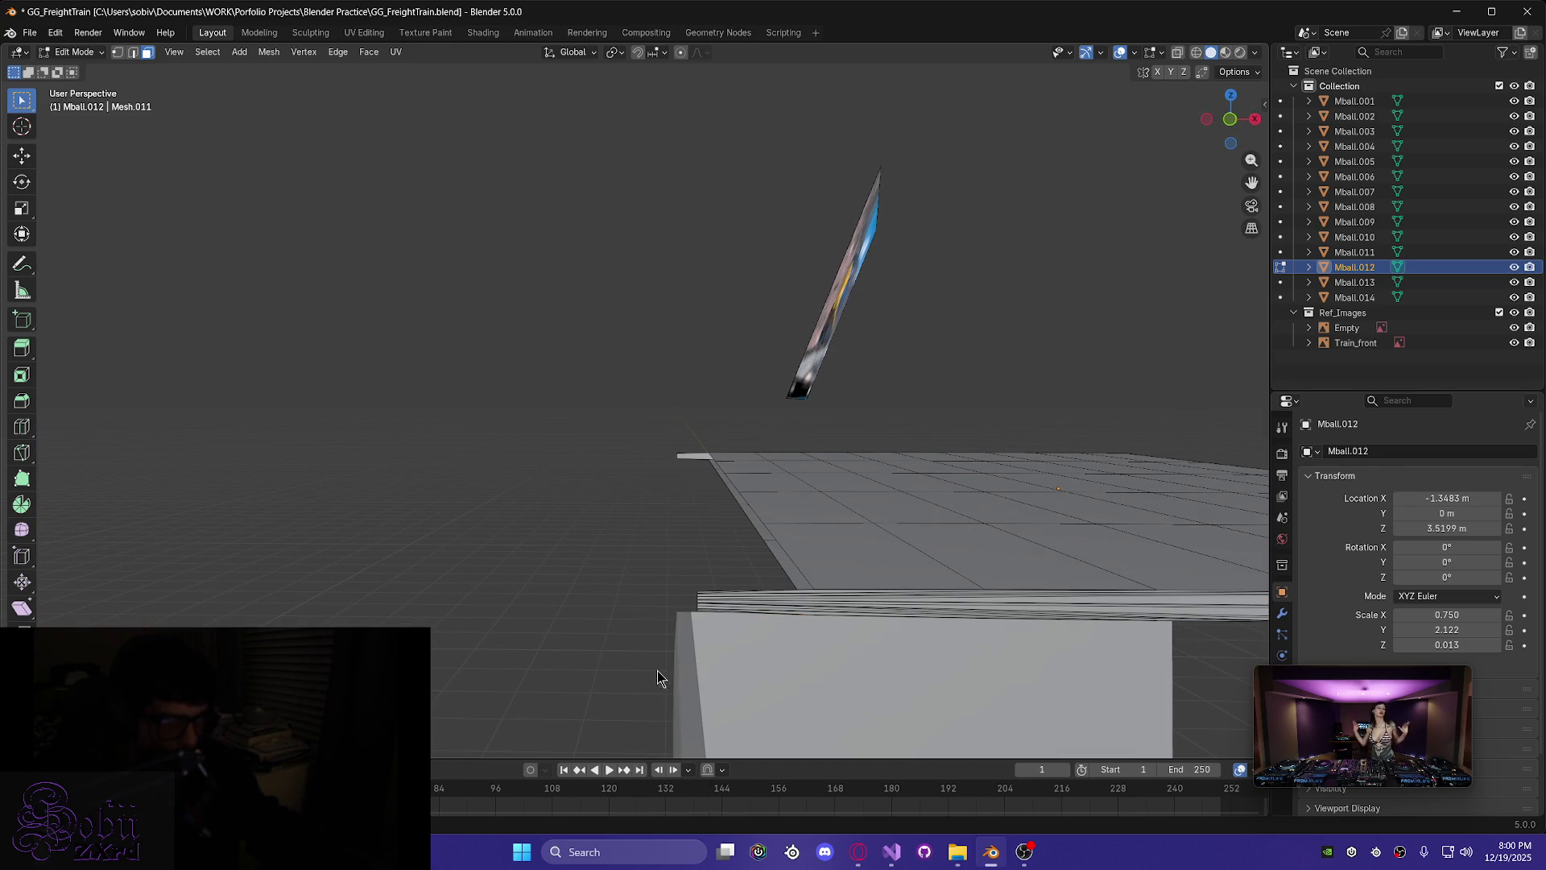
middle_click_drag(527, 582, 511, 584)
mouse_move(789, 700)
middle_mouse_down("ctrl")
mouse_move(794, 663)
mouse_move(593, 448)
mouse_move(639, 515)
mouse_move(556, 488)
mouse_move(587, 476)
mouse_move(654, 493)
middle_mouse_up("ctrl")
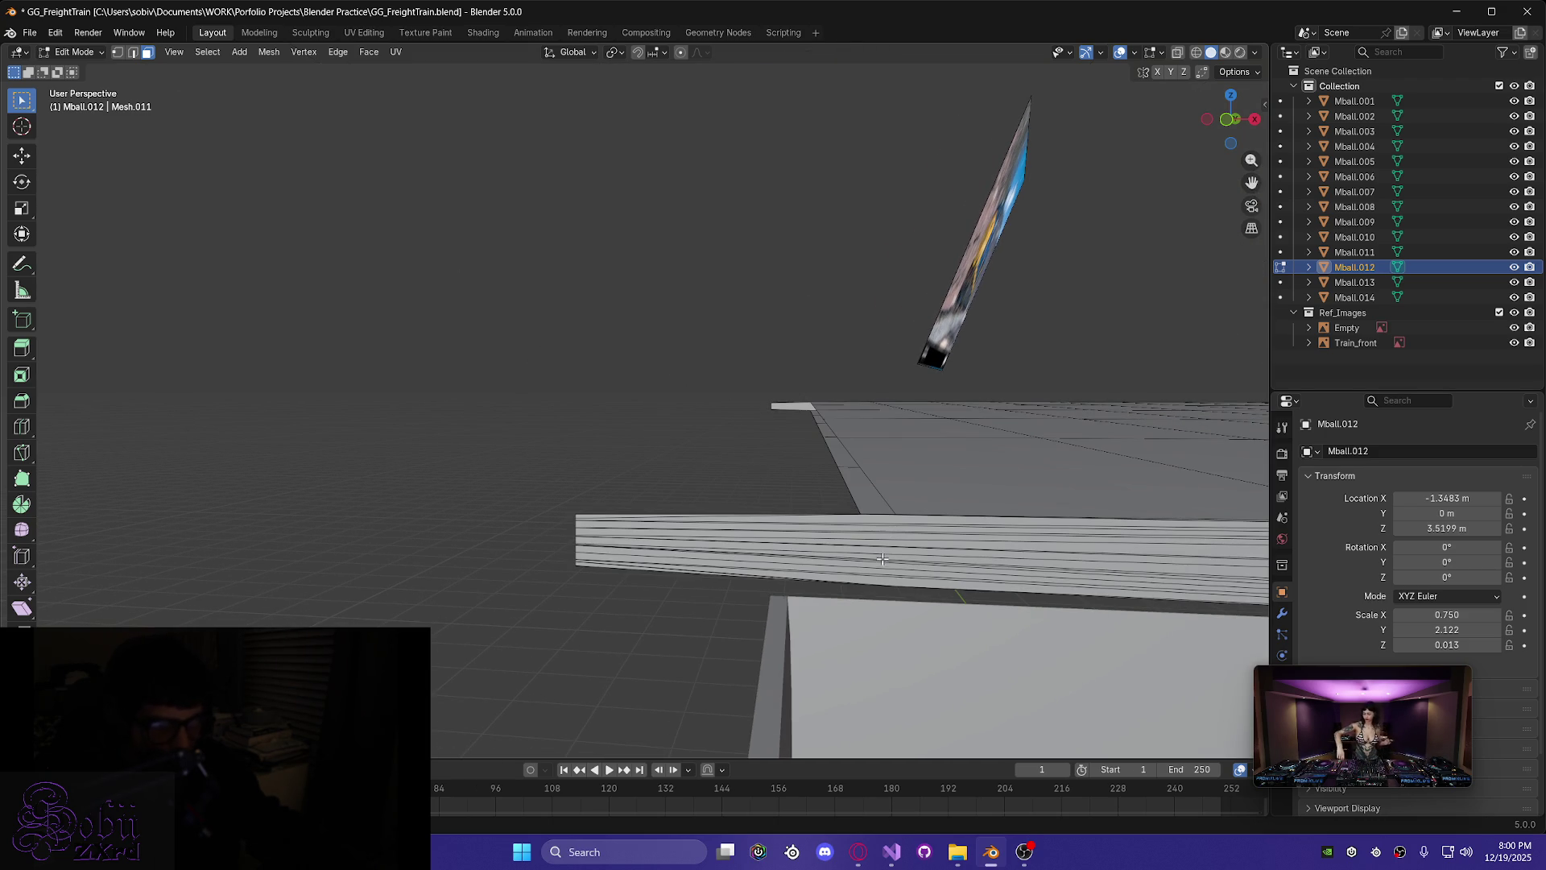
middle_click_drag(881, 587, 761, 495, "ctrl")
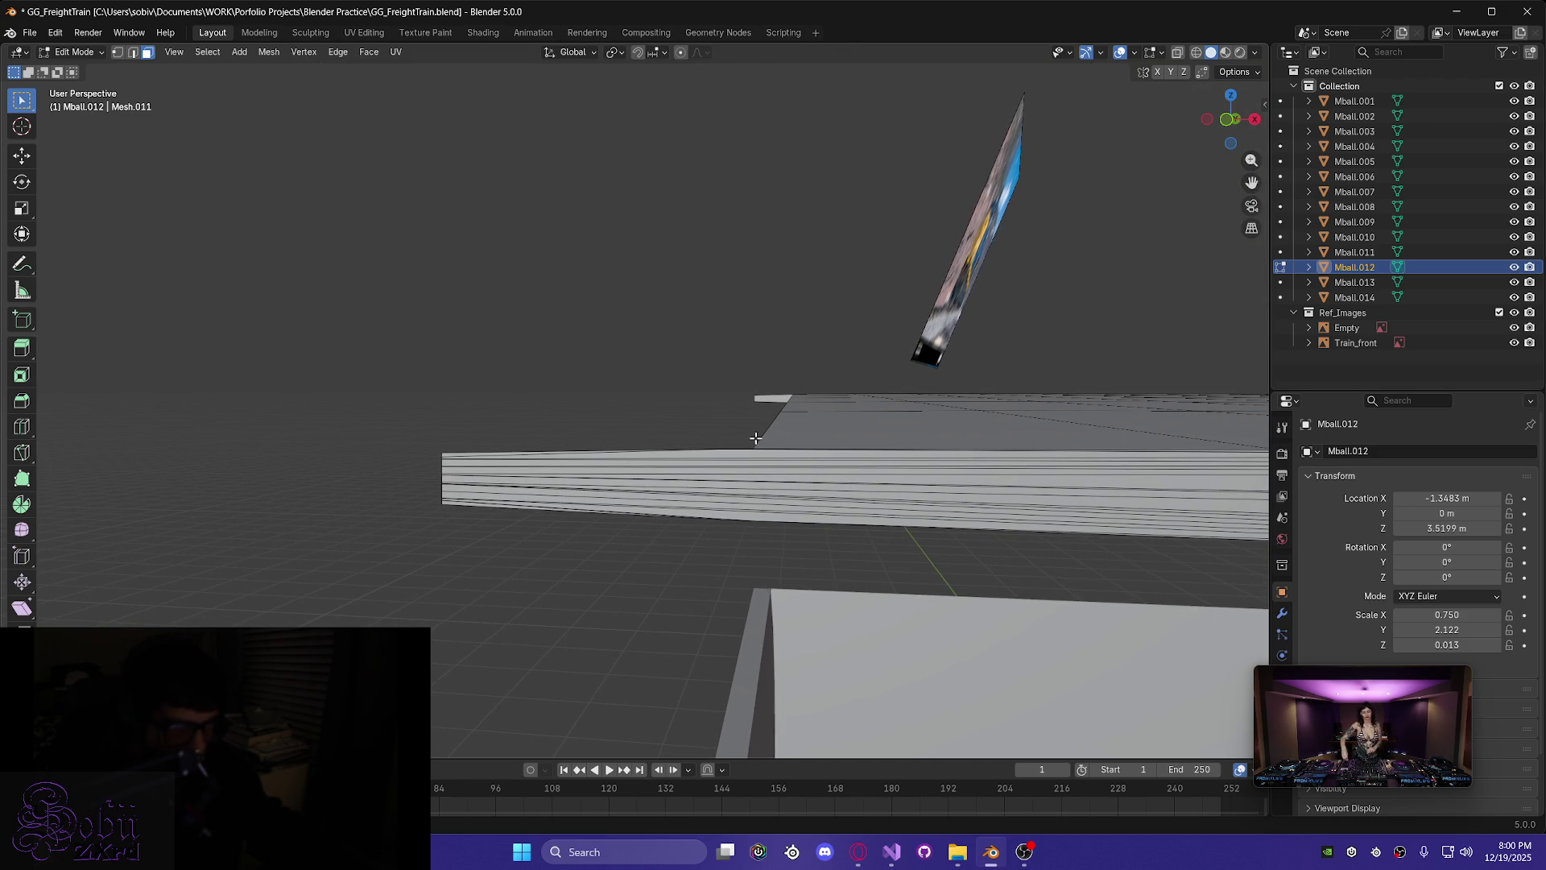
- Knife-cut the rim vertically from its vertex to the bottom edge and delete the slab part left of it
key("k")
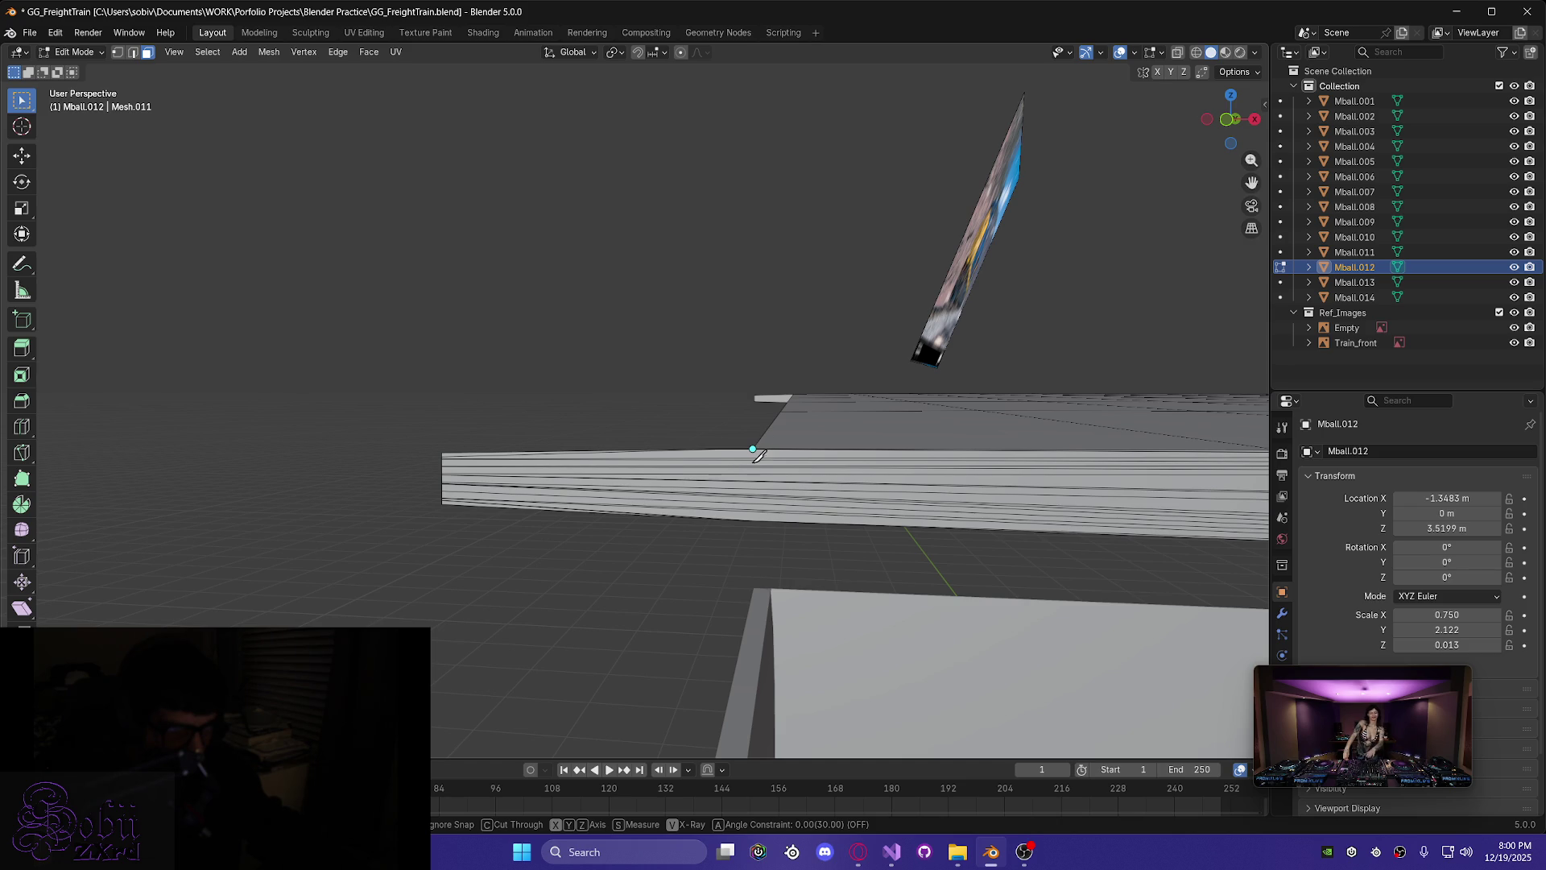
left_click(753, 449)
key("z")
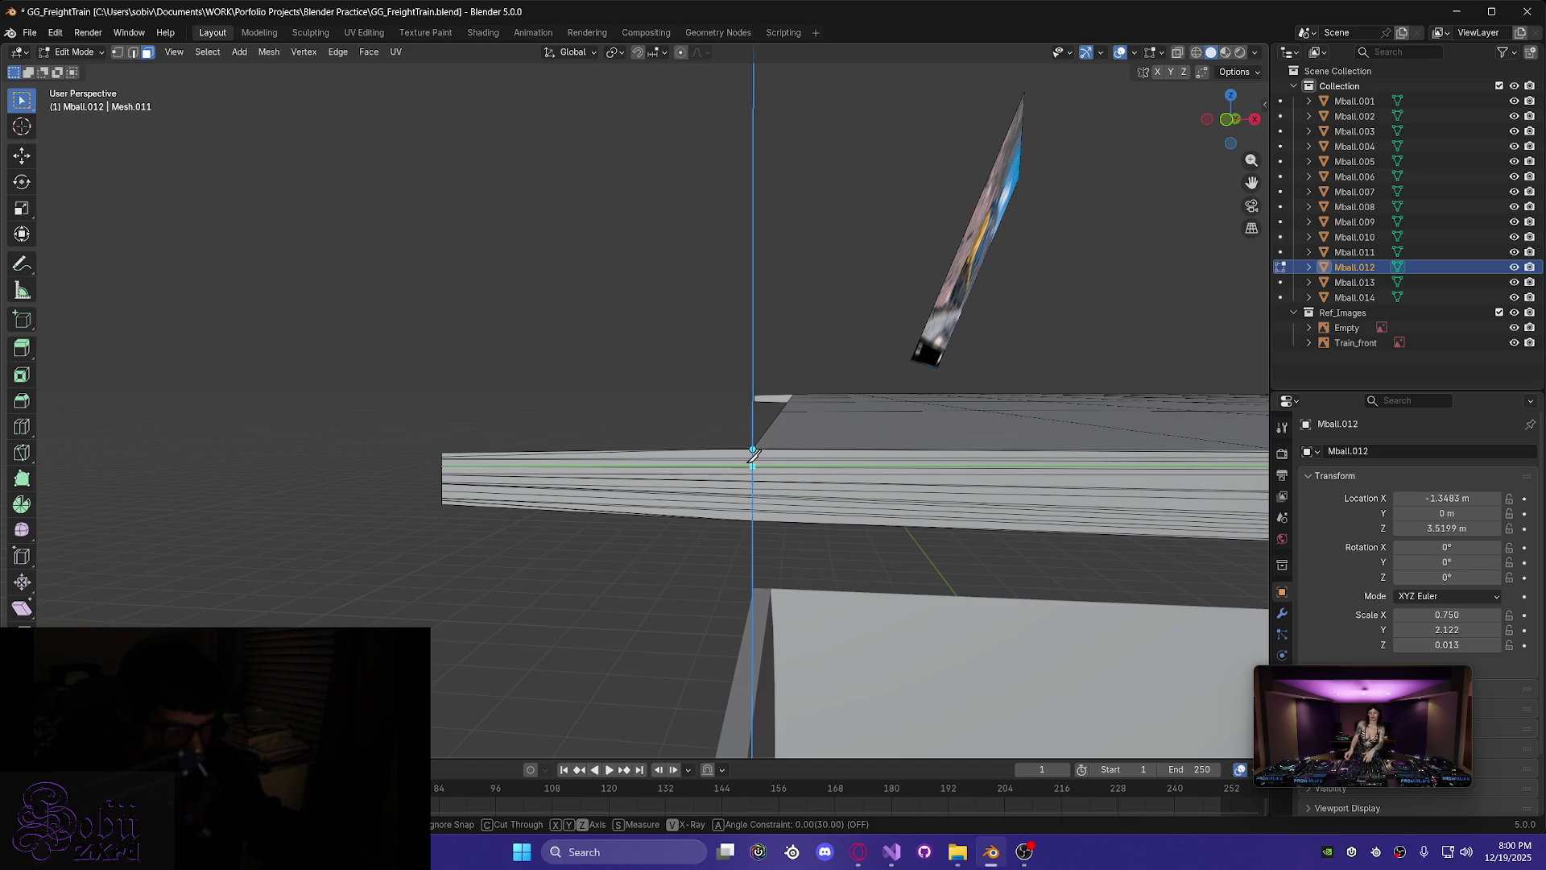
left_click(755, 520)
key("Return")
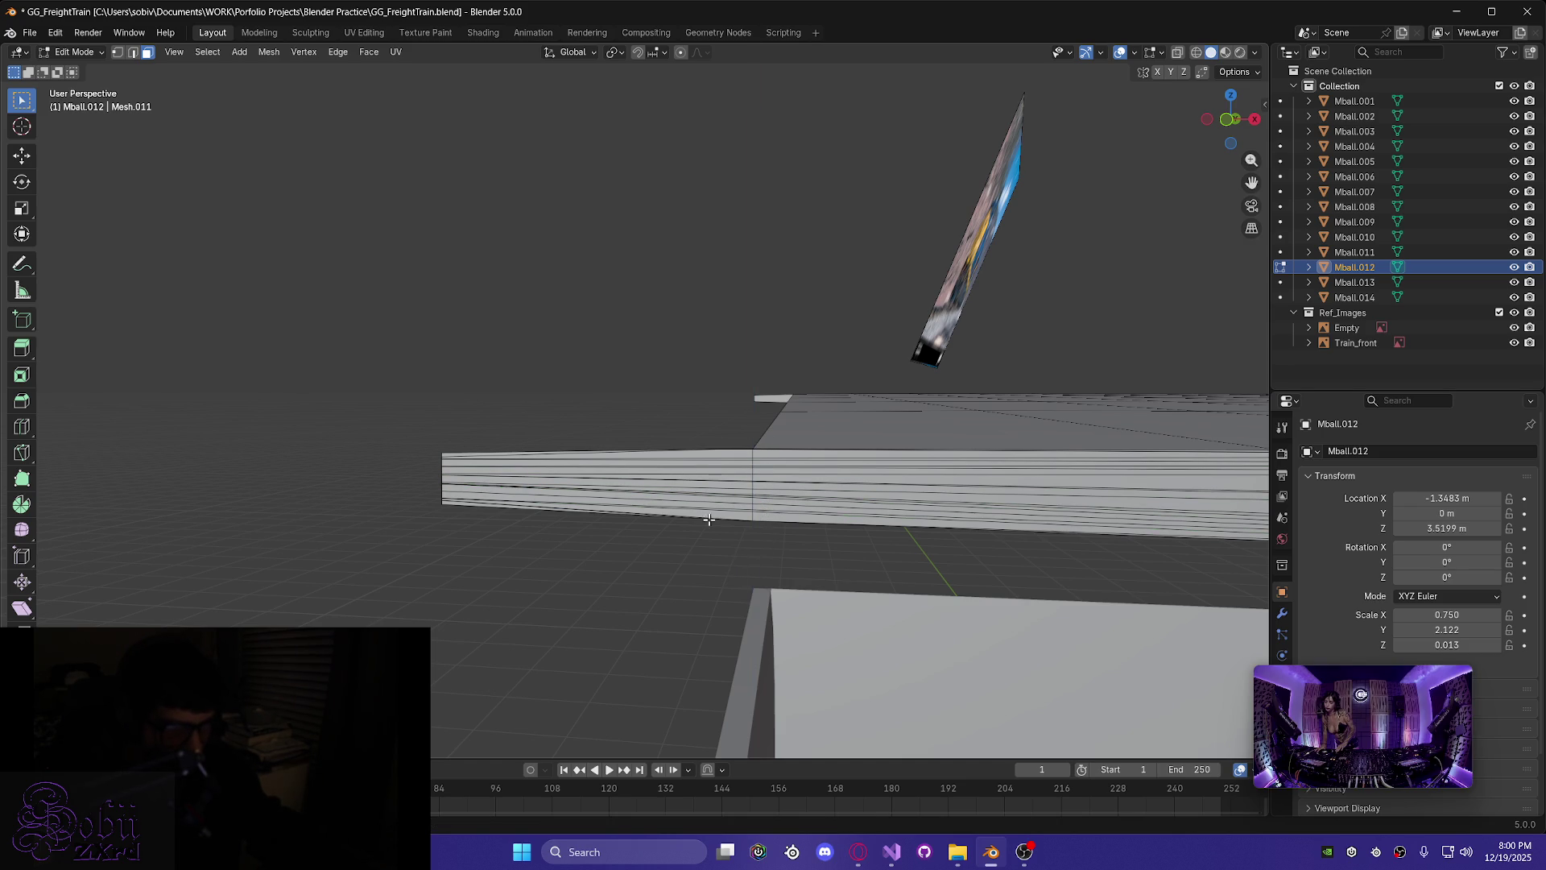
left_click_drag(631, 442, 692, 588)
key("x")
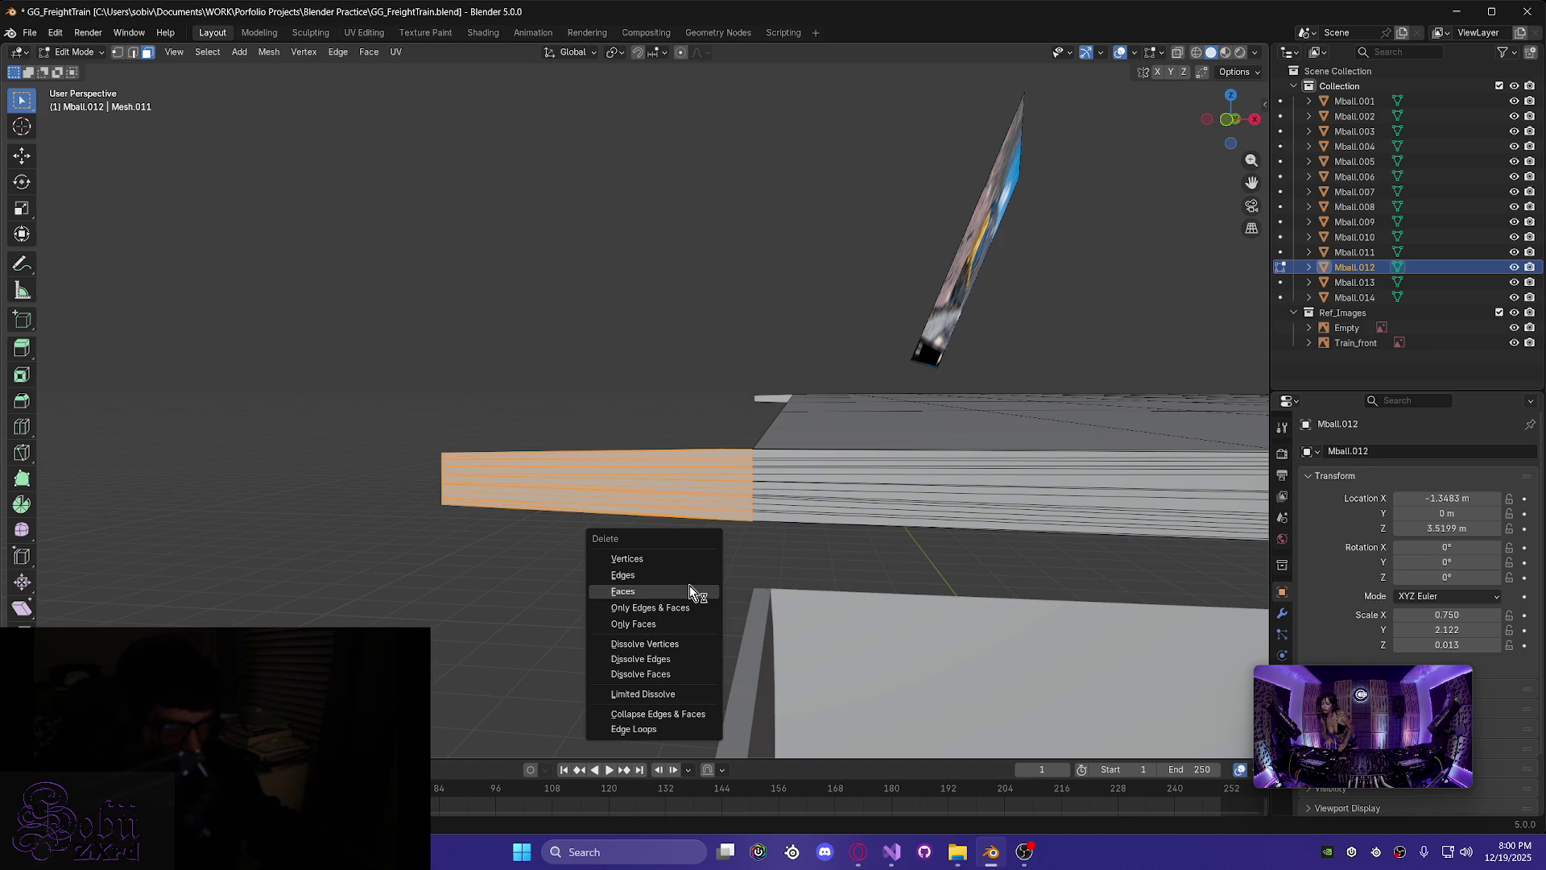
left_click(690, 594)
middle_click_drag(690, 587, 694, 562)
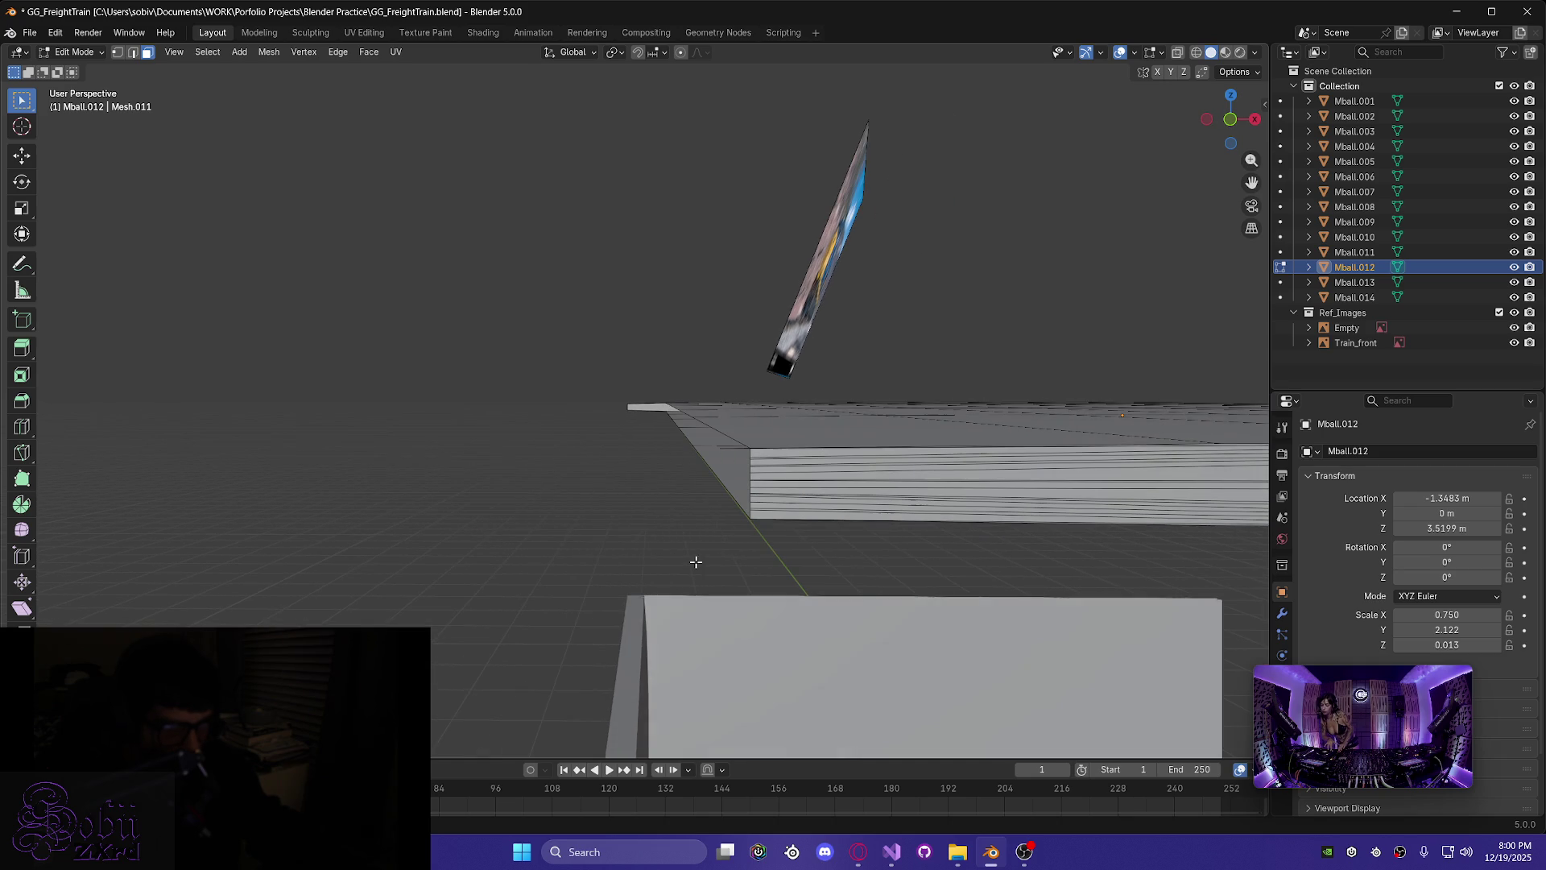
- Delete the leftover corner face and zoom in to check the trimmed corner
left_click(730, 456)
mouse_move(725, 478)
middle_mouse_down()
mouse_move(708, 525)
mouse_move(767, 540)
mouse_move(728, 542)
mouse_move(722, 574)
middle_mouse_up()
key("x")
left_click(694, 568)
middle_click_drag(521, 576, 450, 567)
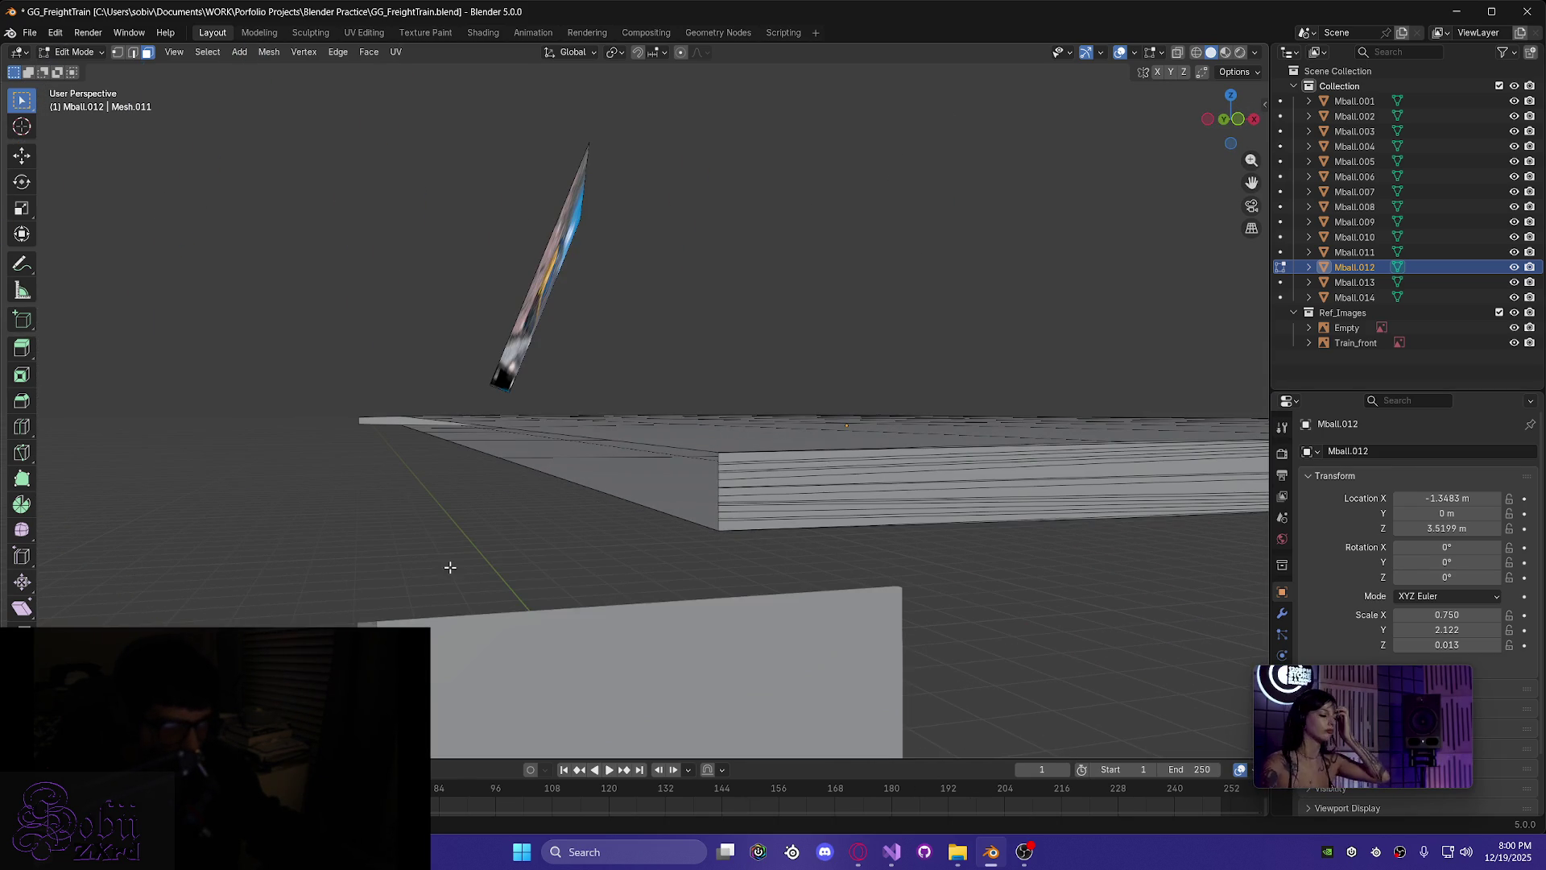
scroll(411, 548, "up", 3)
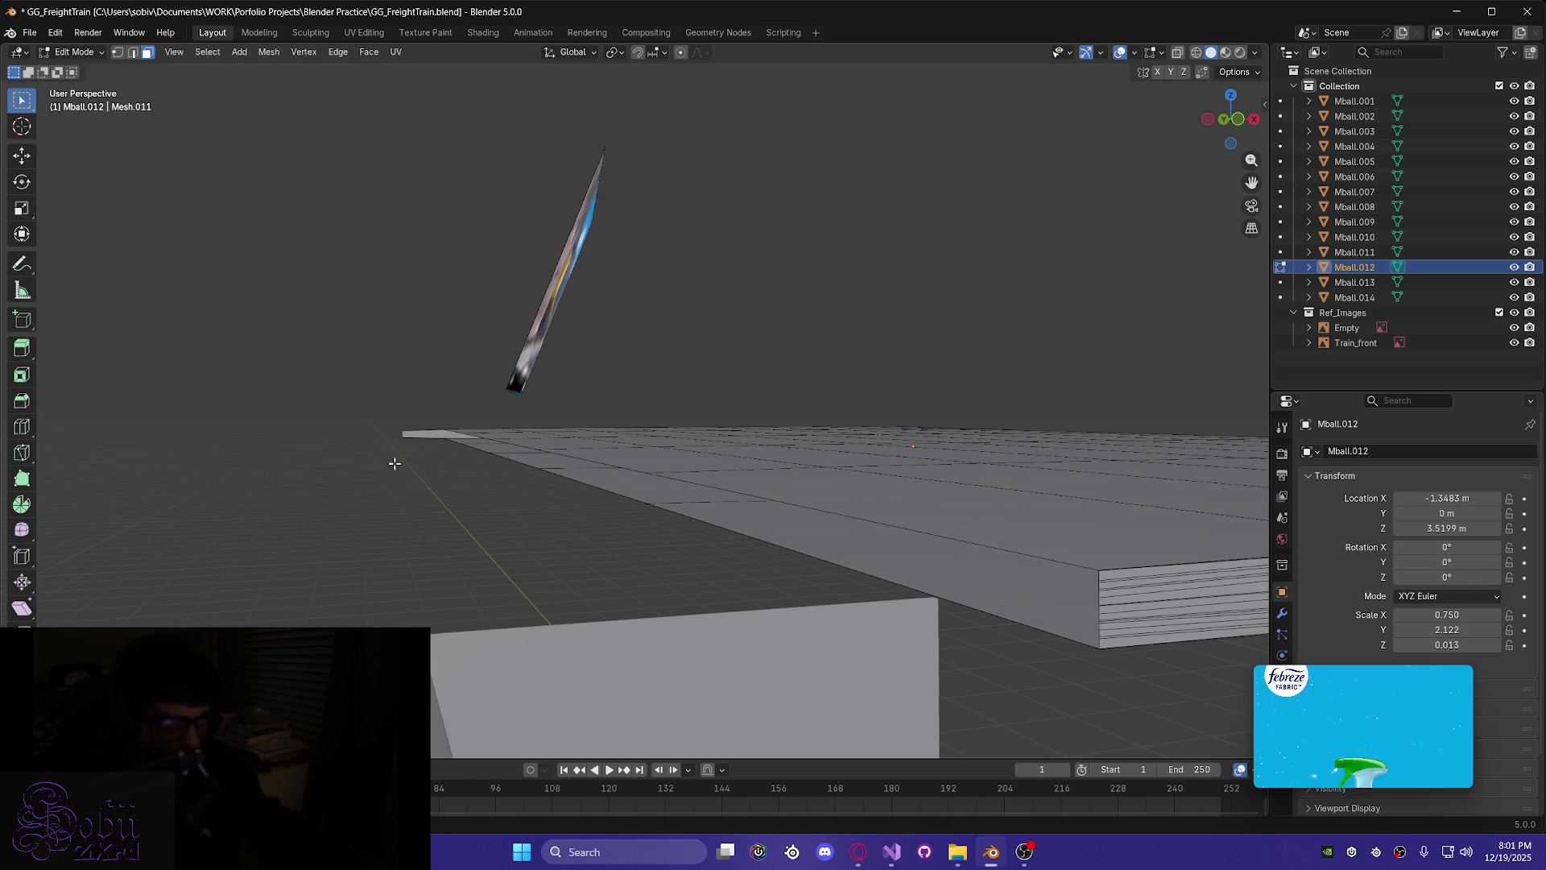
scroll(336, 497, "up", 2)
scroll(336, 497, "up", 2)
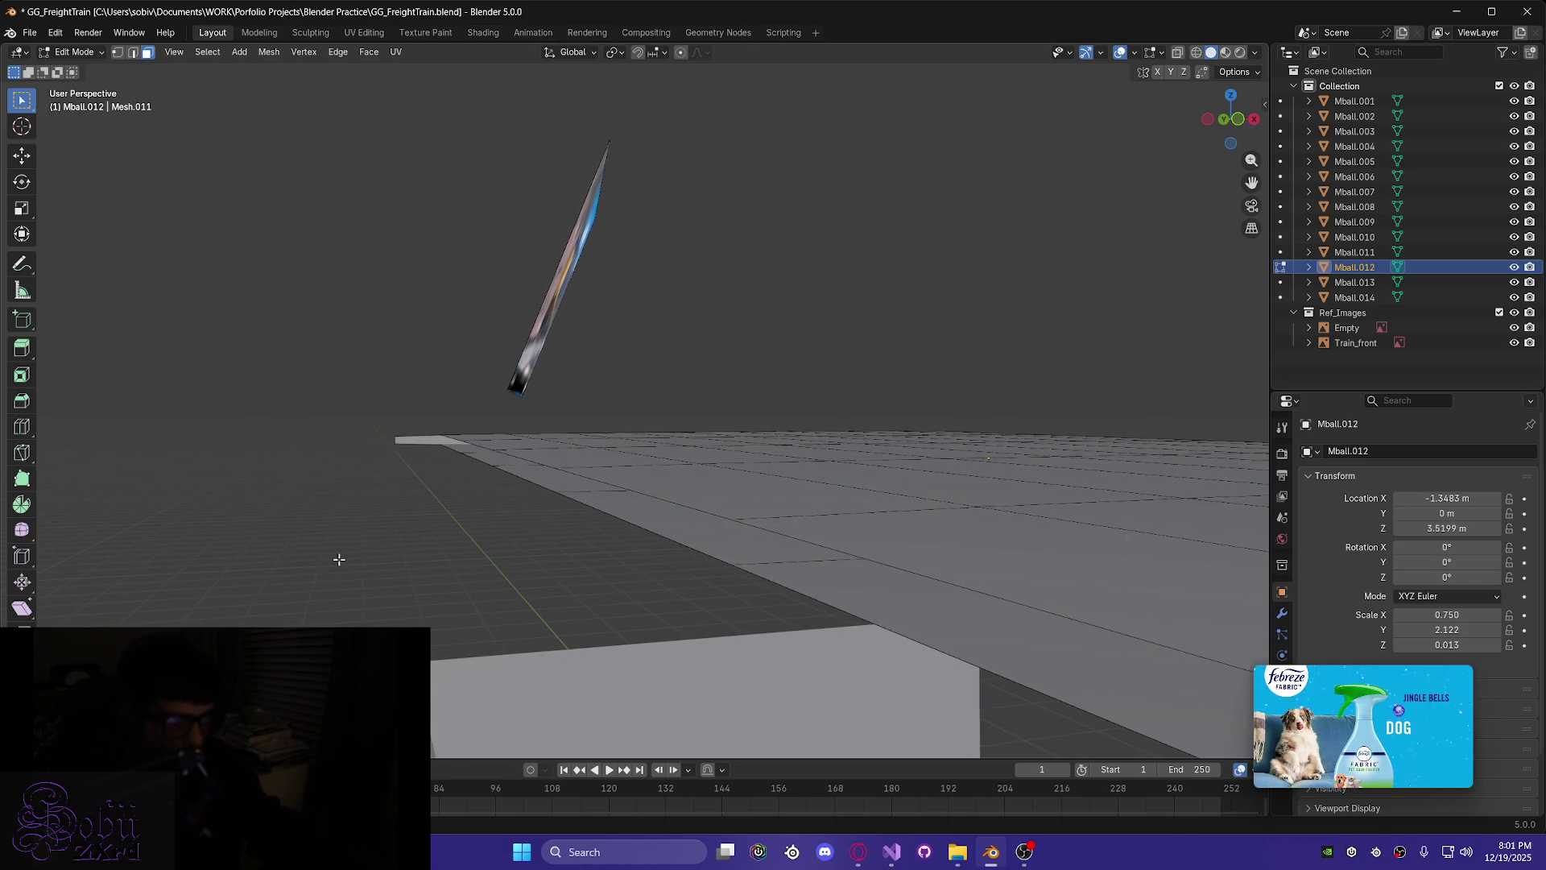
scroll(317, 553, "up", 1)
scroll(559, 625, "down", 2)
scroll(486, 600, "down", 5)
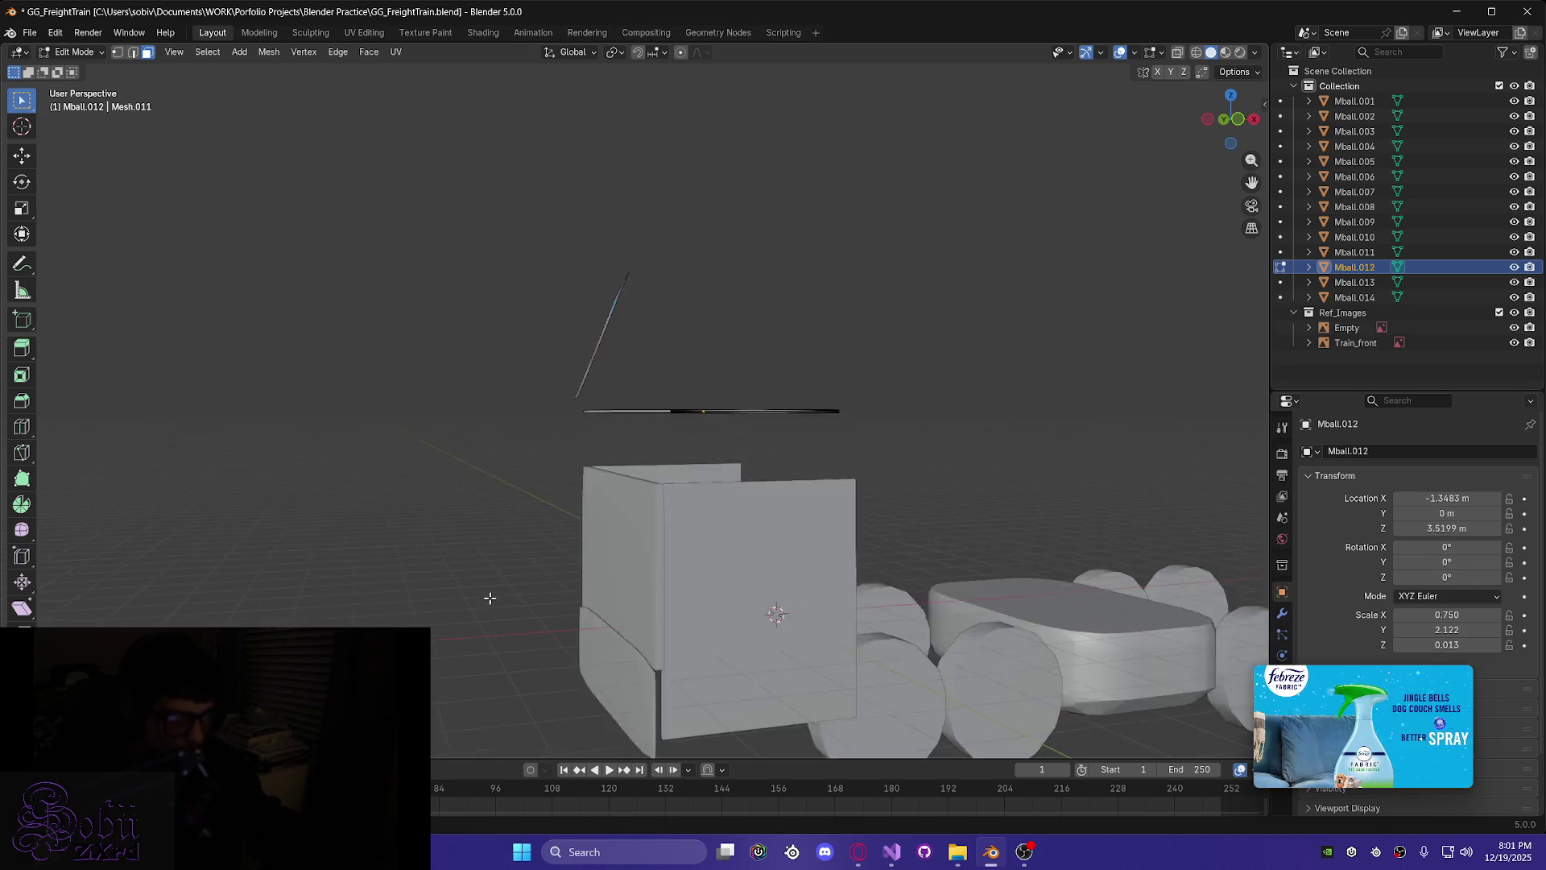
- Make a Z-locked vertical knife cut at the slab's edge corner on the other end
mouse_move(509, 493)
middle_mouse_down()
mouse_move(787, 594)
mouse_move(918, 607)
mouse_move(887, 627)
middle_mouse_up()
key("KP_Decimal")
mouse_move(808, 362)
middle_mouse_down()
mouse_move(1001, 287)
mouse_move(1029, 241)
mouse_move(820, 326)
mouse_move(773, 510)
mouse_move(753, 511)
mouse_move(923, 321)
middle_mouse_up()
scroll(923, 322, "up", 5)
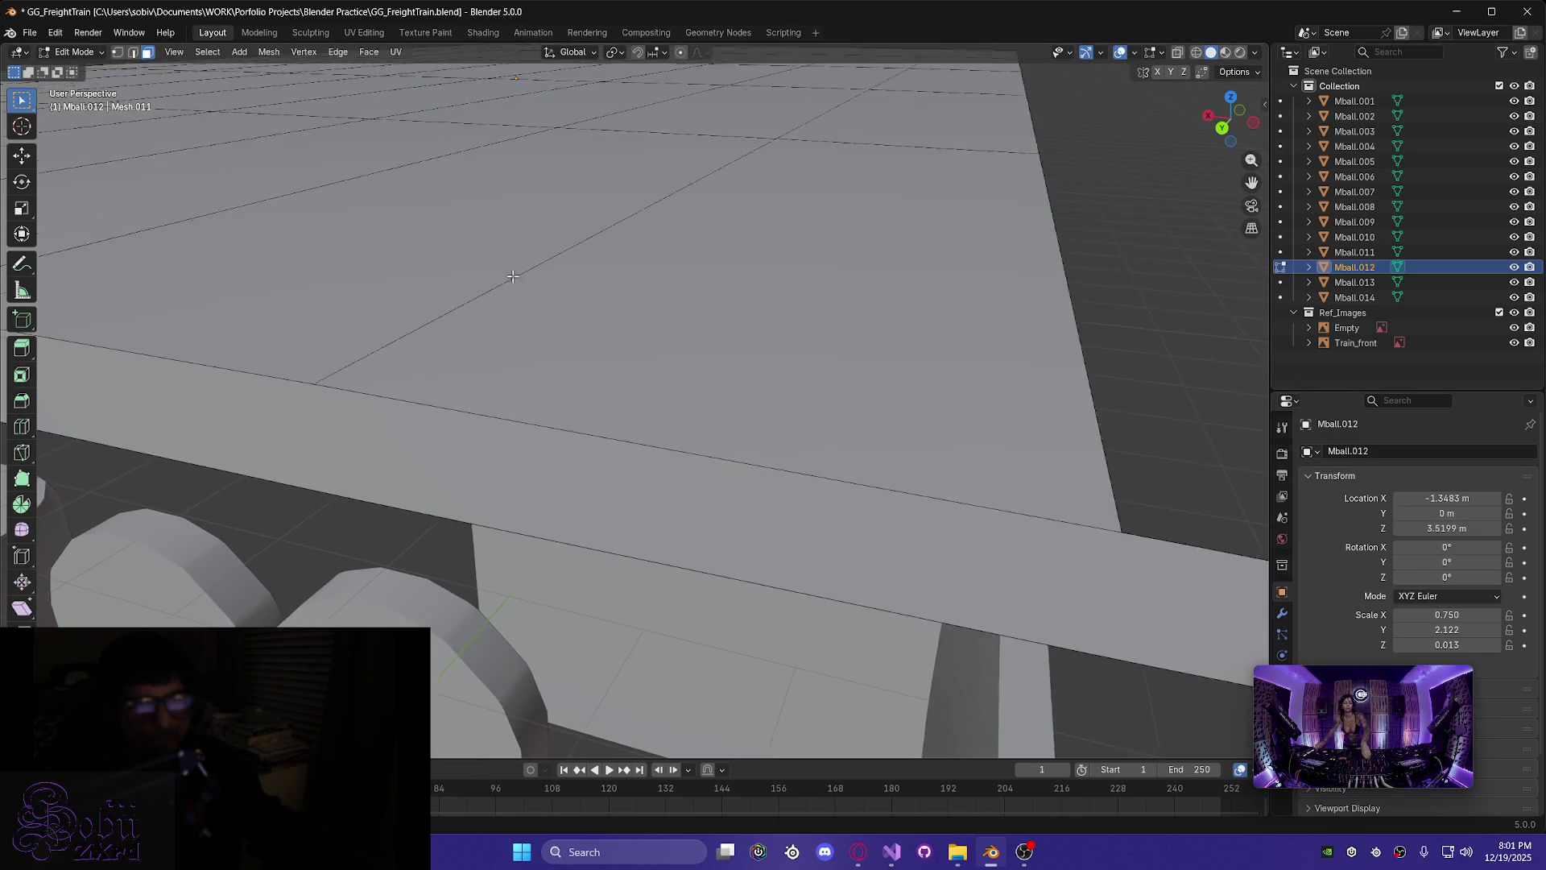
mouse_move(794, 508)
middle_mouse_down()
mouse_move(794, 438)
mouse_move(819, 439)
middle_mouse_up()
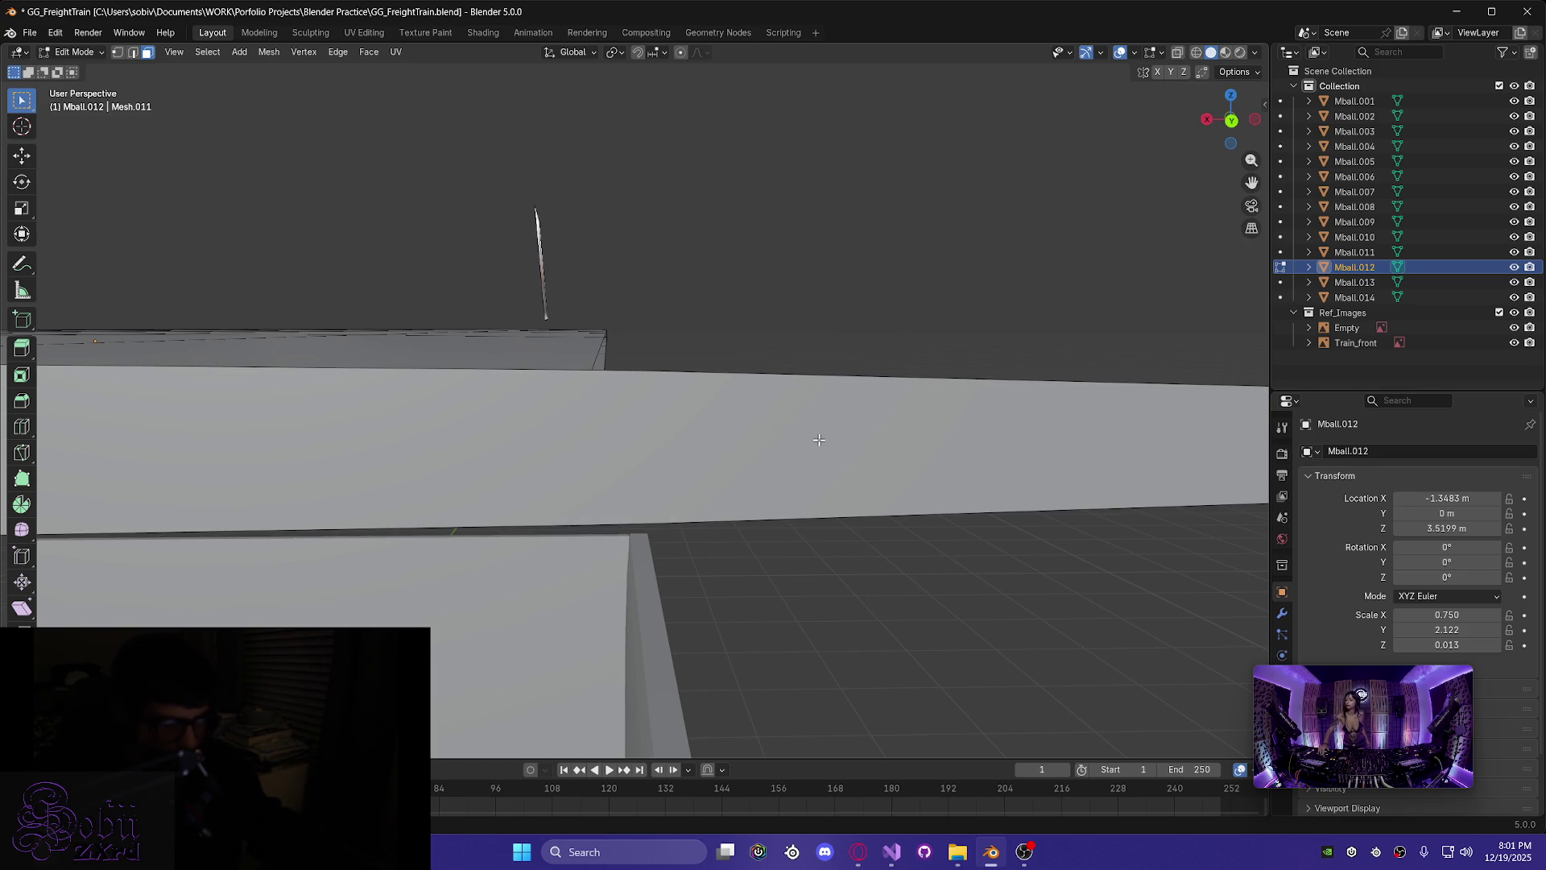
key("k")
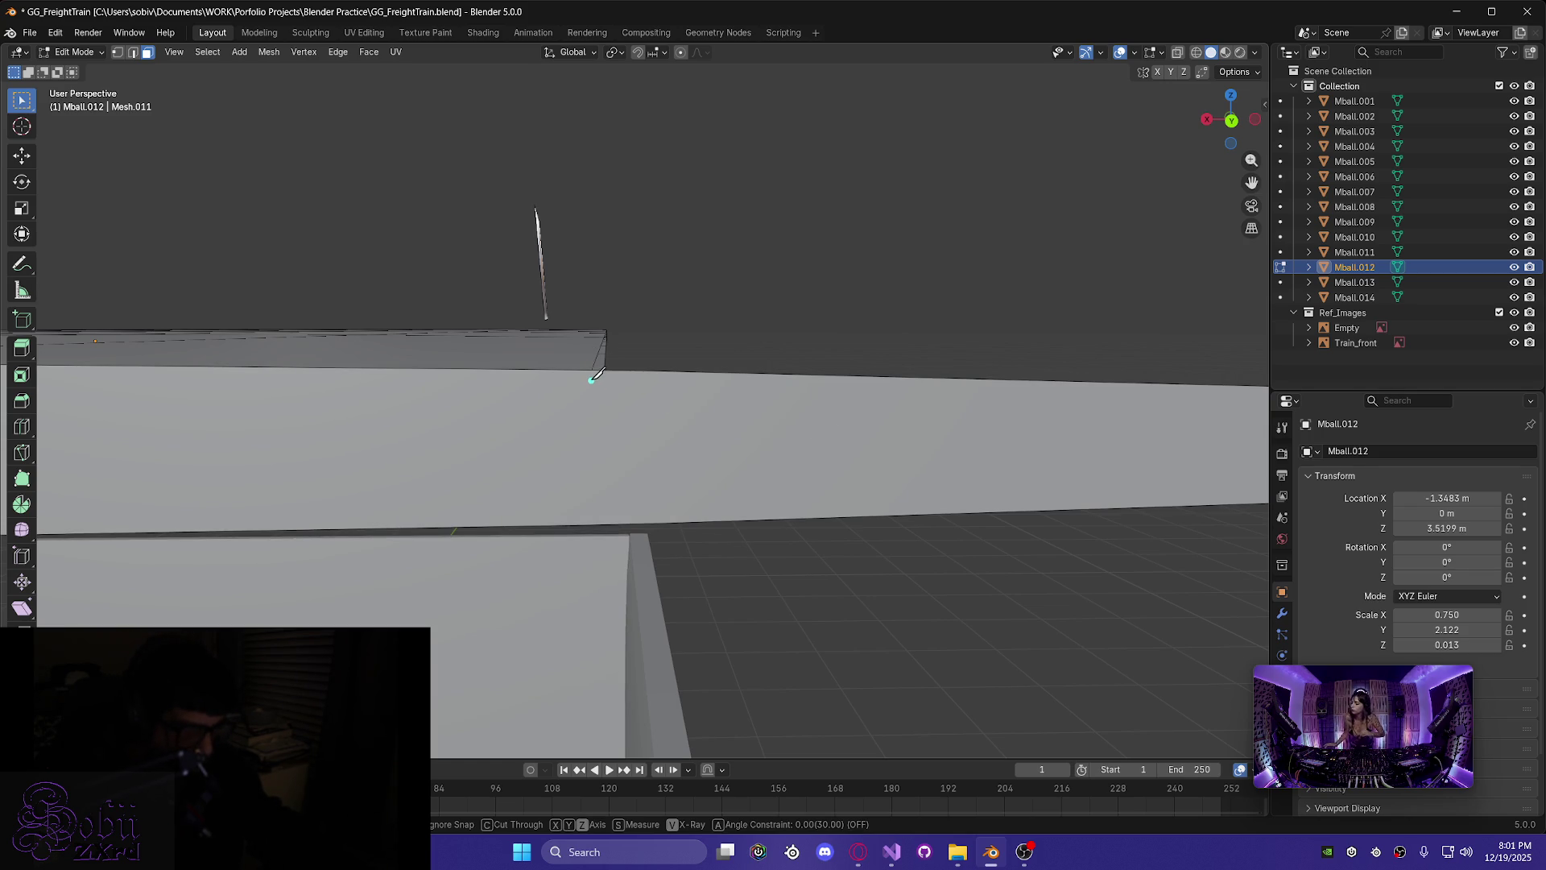
left_click(593, 369)
key("z")
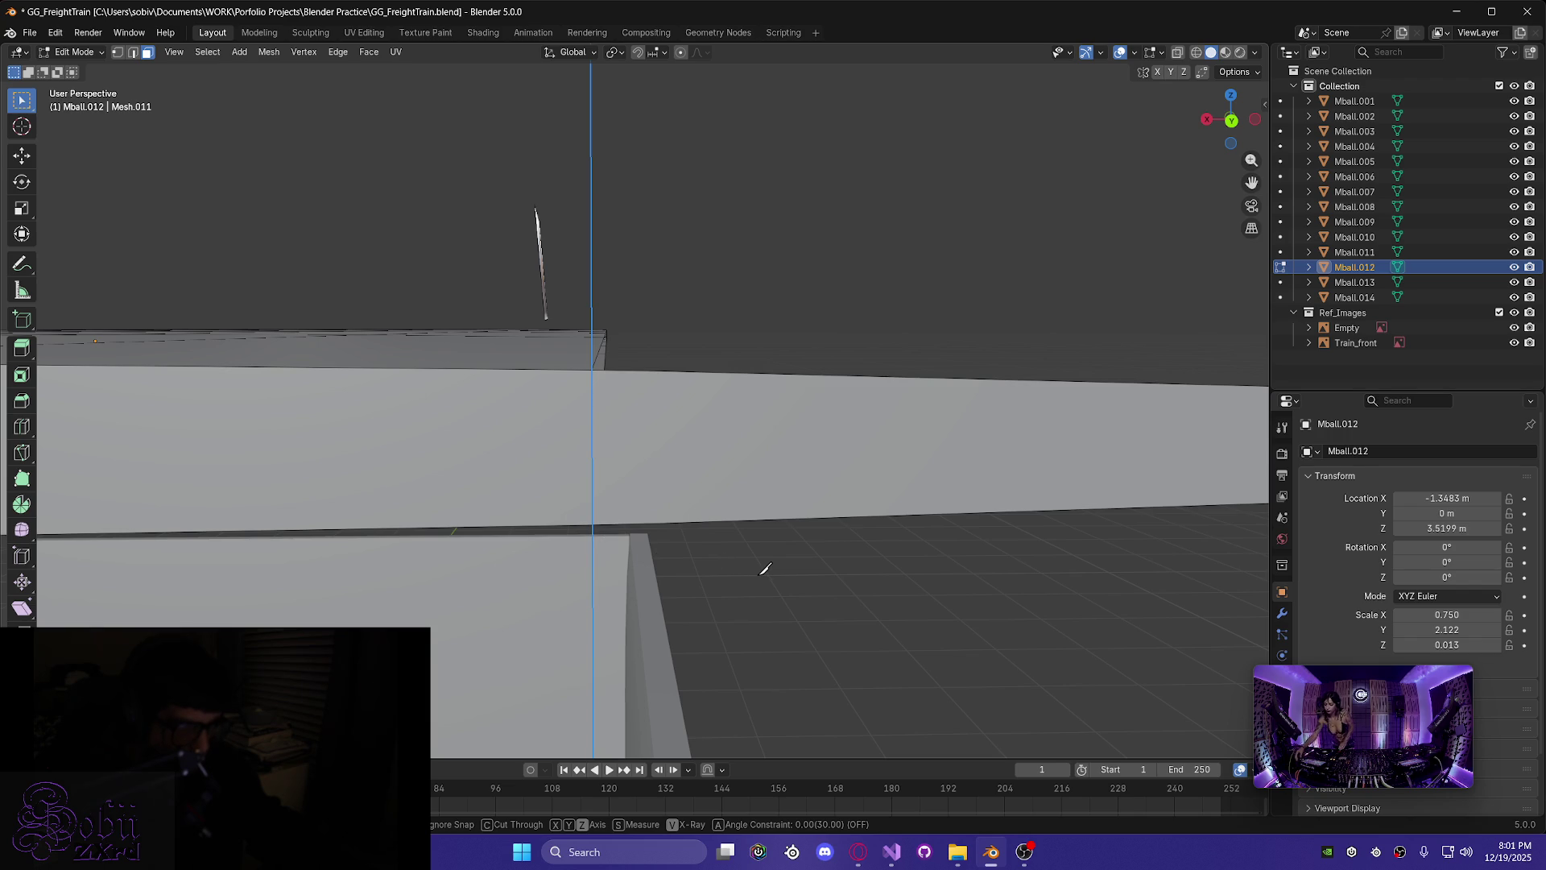
key("Return")
- Delete the slab face to the right of the new cut
left_click(745, 449)
middle_click_drag(828, 569, 730, 566)
key("x")
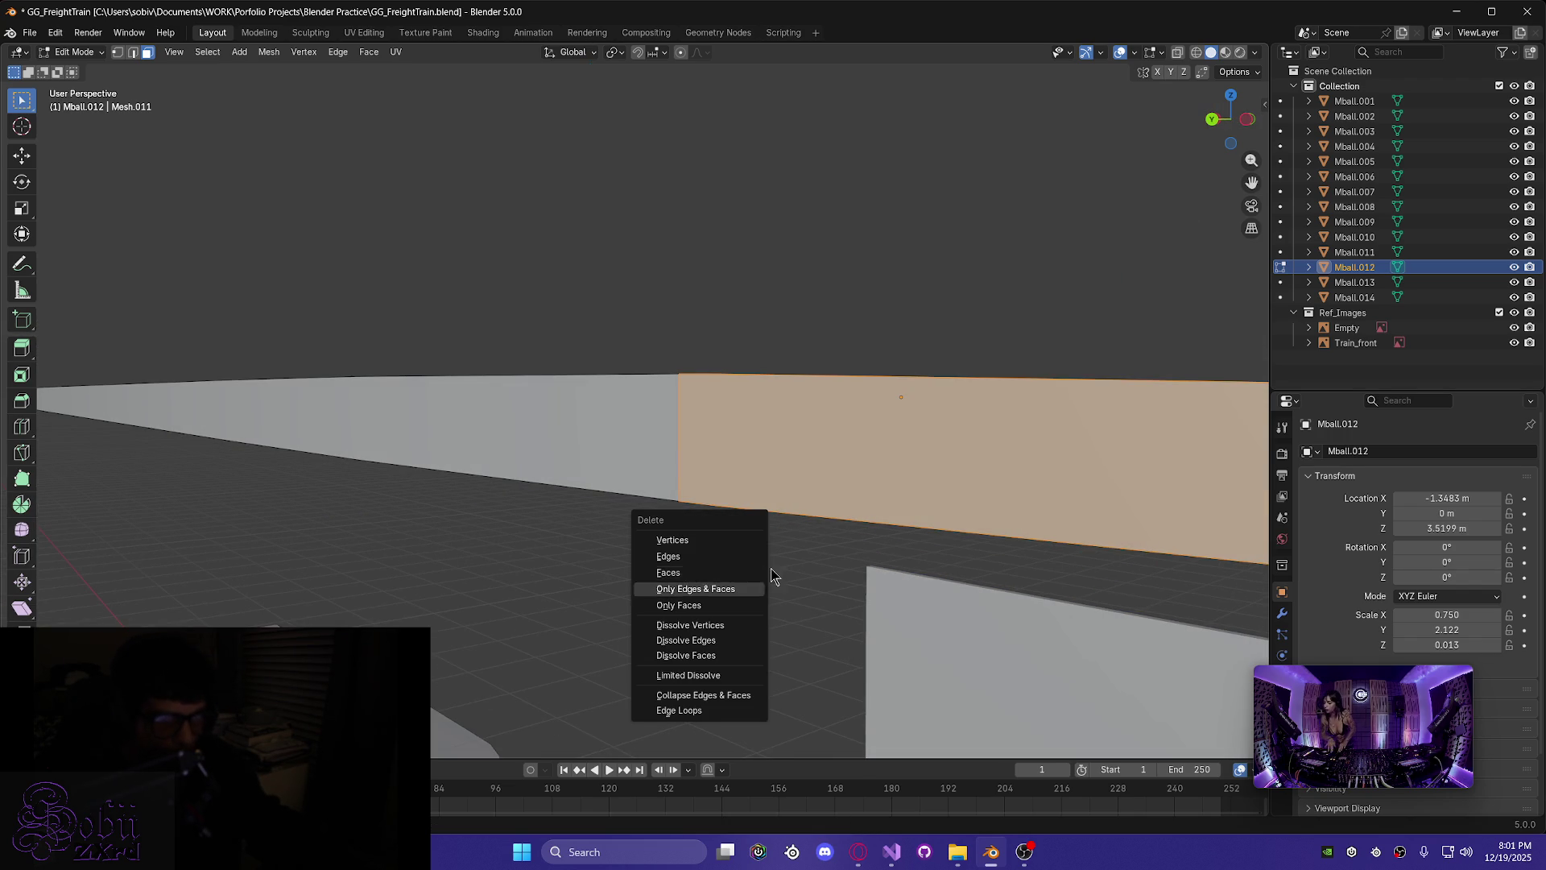
left_click(702, 576)
mouse_move(815, 592)
middle_mouse_down()
mouse_move(914, 601)
mouse_move(857, 583)
mouse_move(1004, 537)
mouse_move(876, 591)
mouse_move(959, 559)
mouse_move(859, 572)
middle_mouse_up()
- Switch to edge select and select the edge loop along the plate's thin rim
middle_click_drag(851, 459, 862, 494)
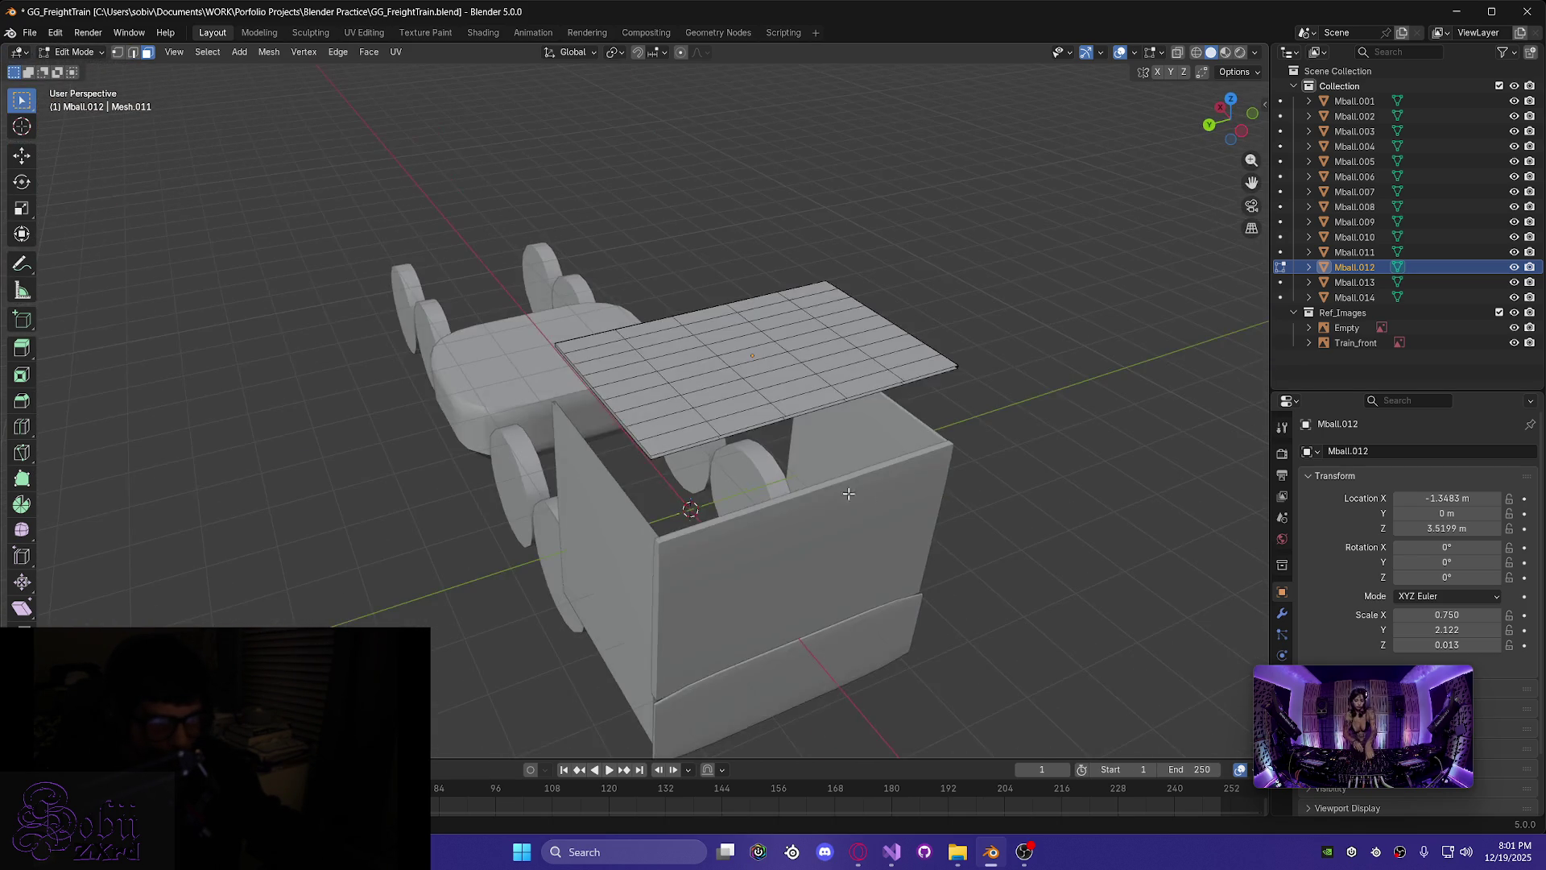
scroll(924, 616, "up", 5)
middle_click_drag(924, 615, 369, 358, "shift")
scroll(370, 357, "down", 2)
key("2")
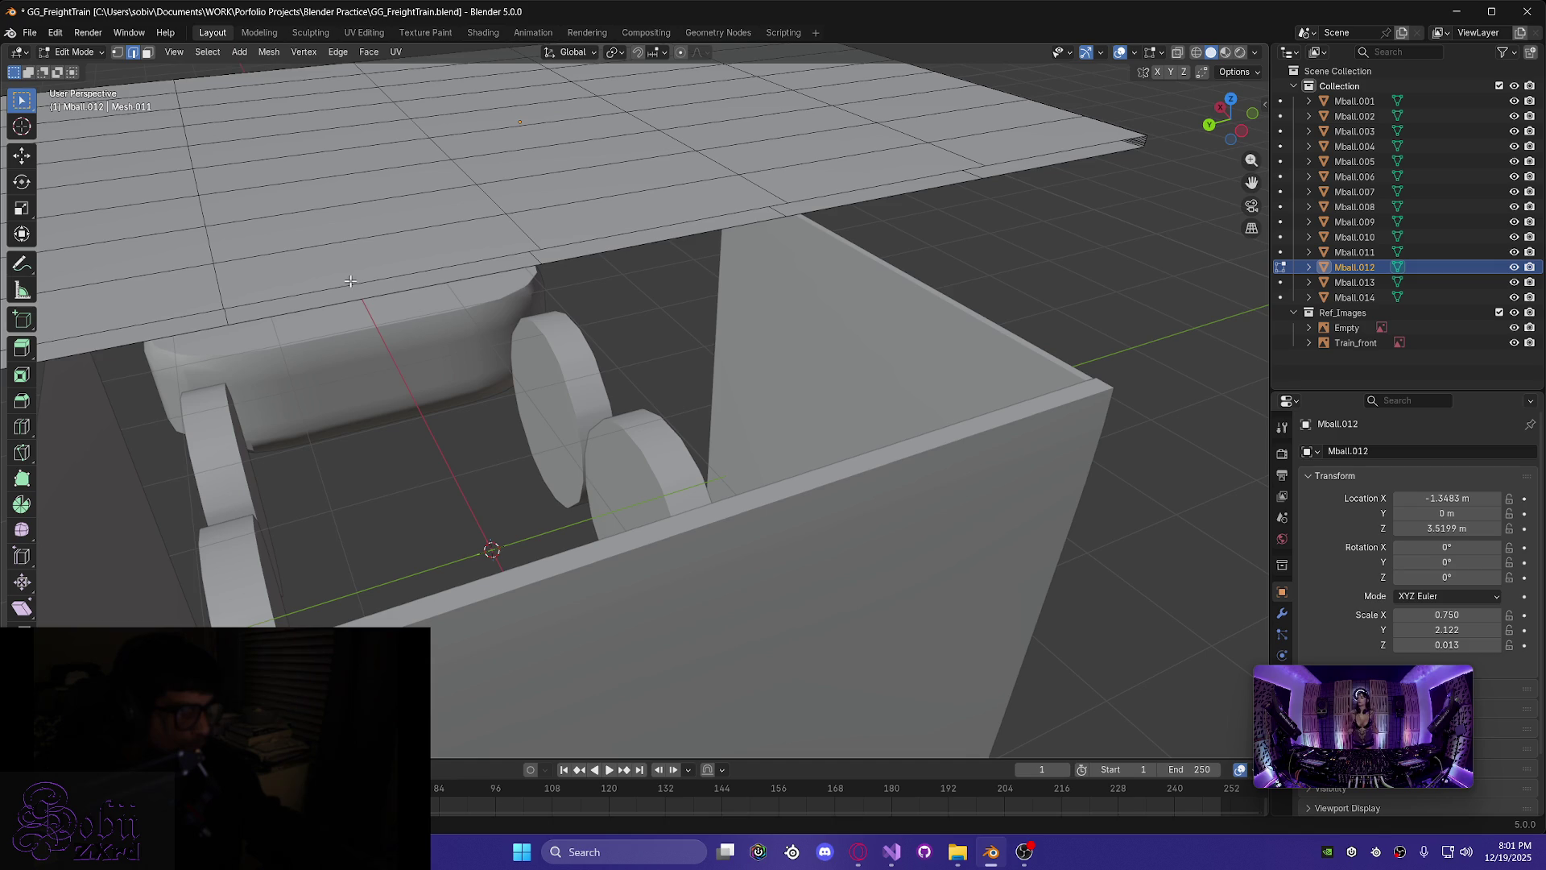
left_click(355, 283, "ctrl+alt")
mouse_move(357, 327)
middle_mouse_down()
mouse_move(393, 367)
mouse_move(535, 345)
mouse_move(956, 400)
mouse_move(1022, 379)
mouse_move(1002, 384)
mouse_move(1001, 326)
middle_mouse_up()
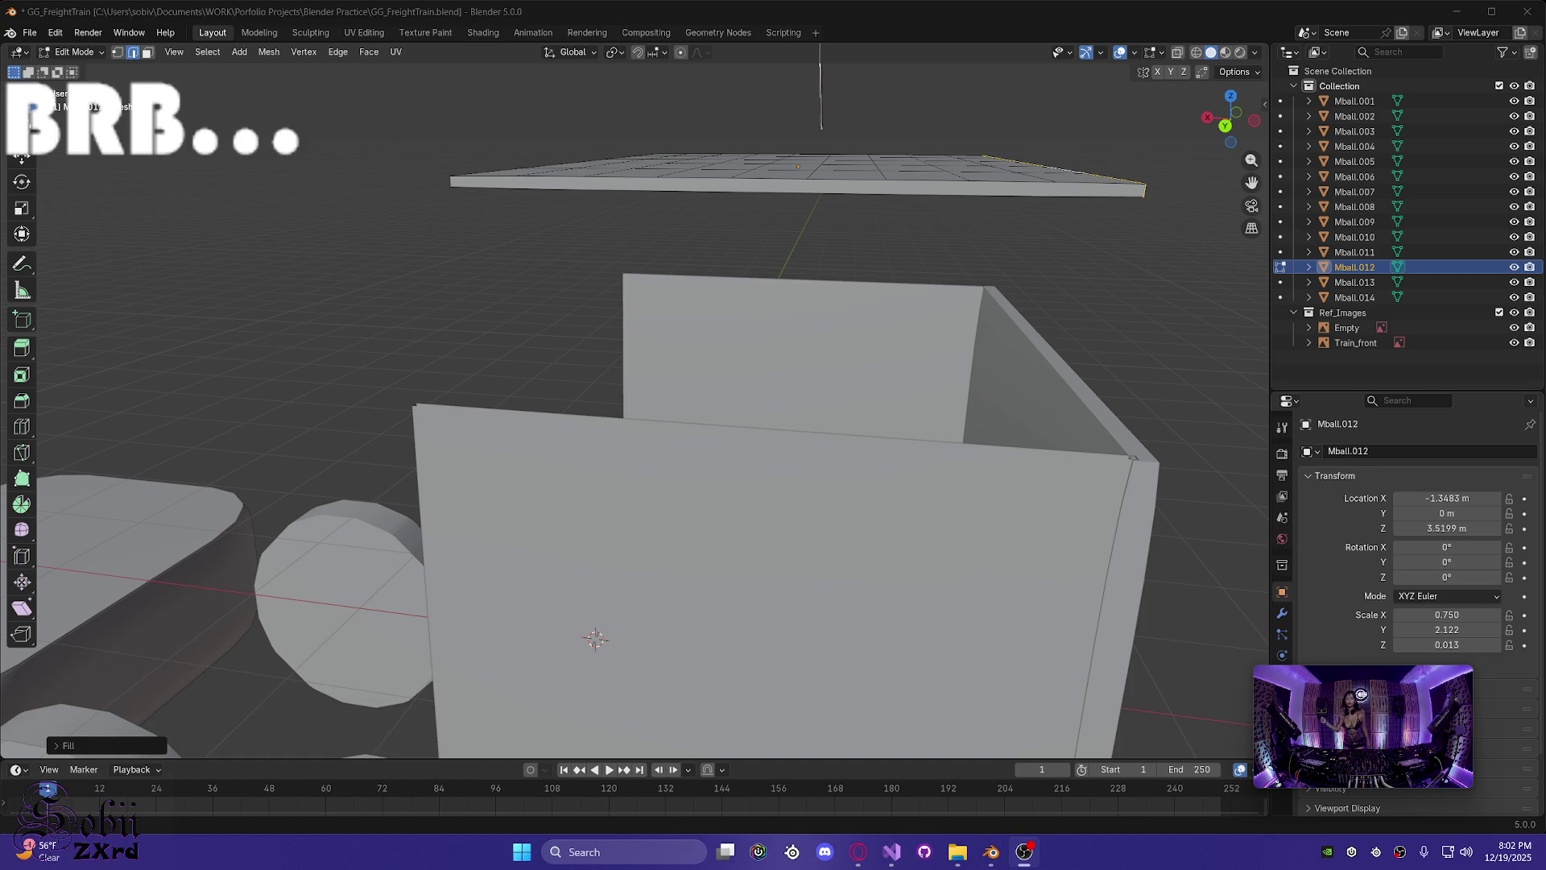
- Orbit the view around the trimmed roof plate before leaving the model untouched
left_click_drag(1255, 666, 750, 381)
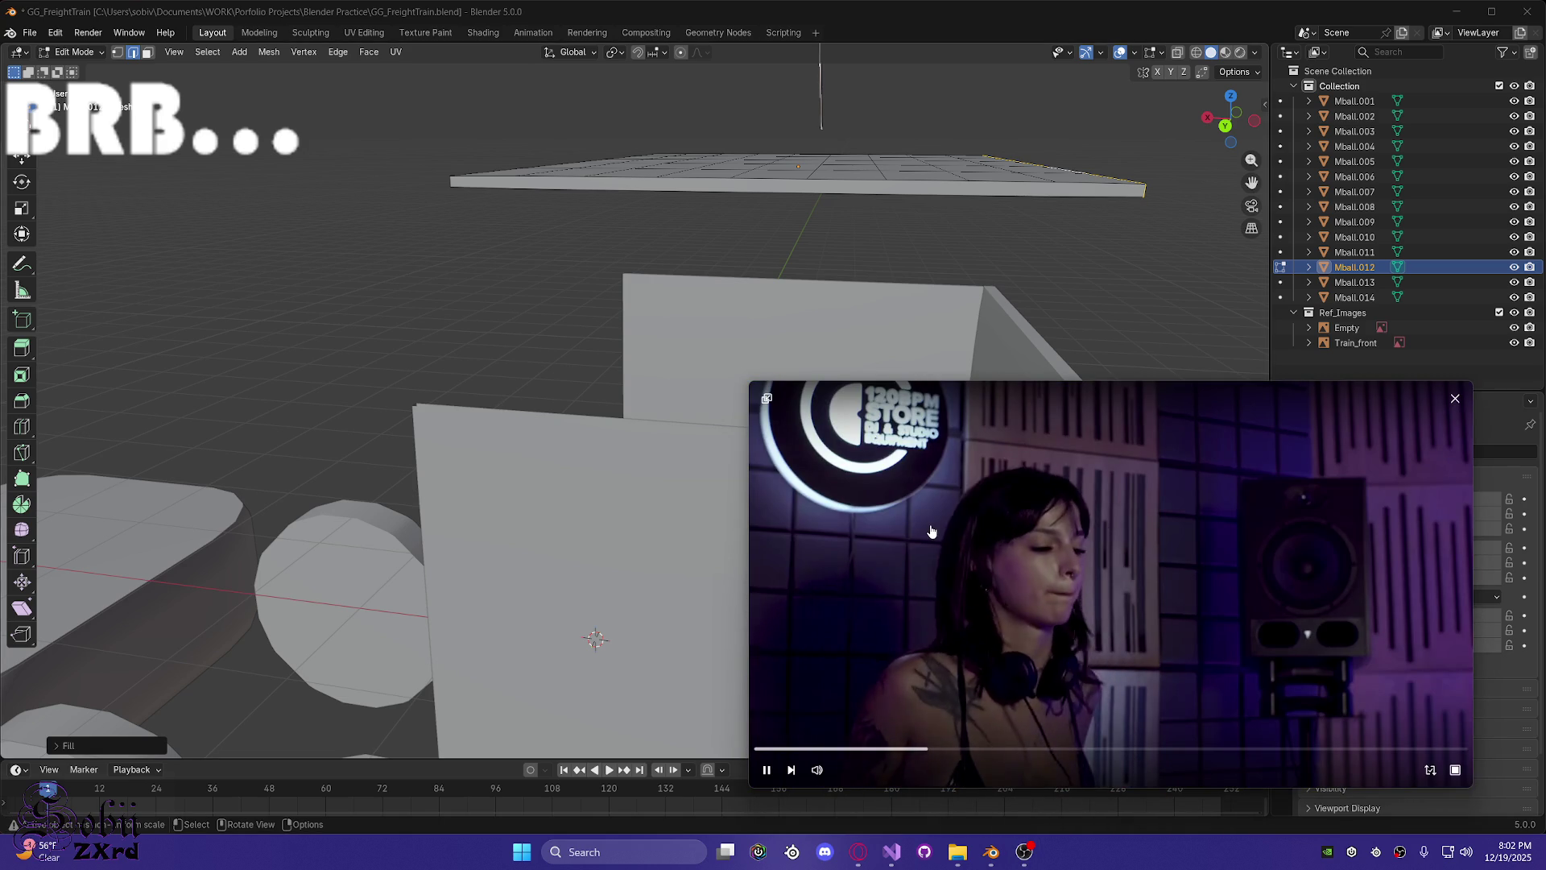